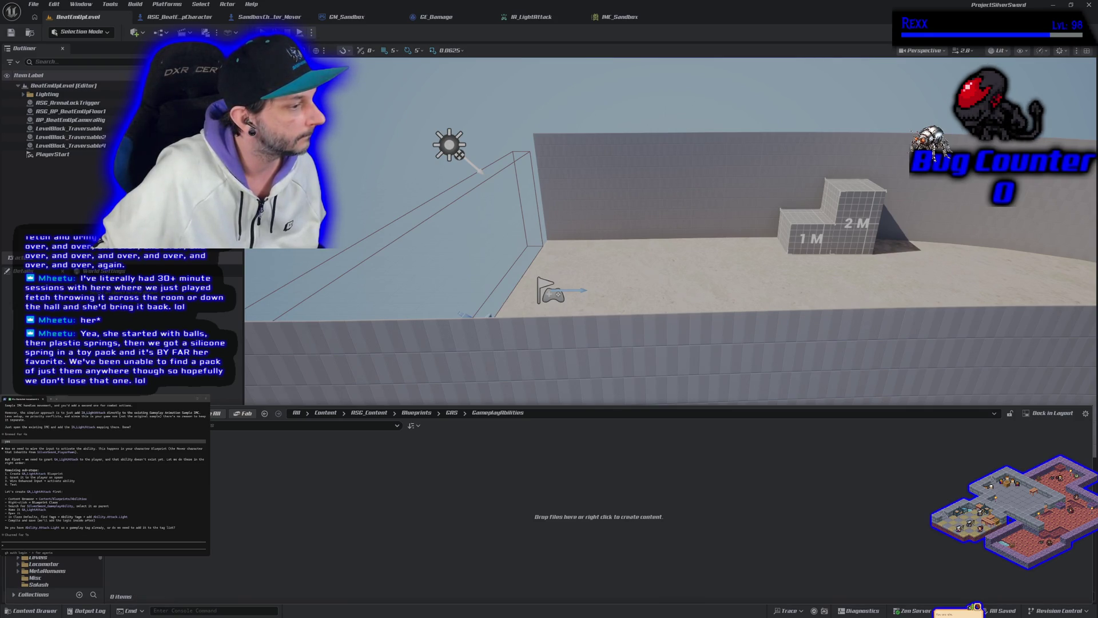
Create the GA_LightAttack Blueprint class with SilverSword_GameplayAbility as its parent
right_click(146, 489)
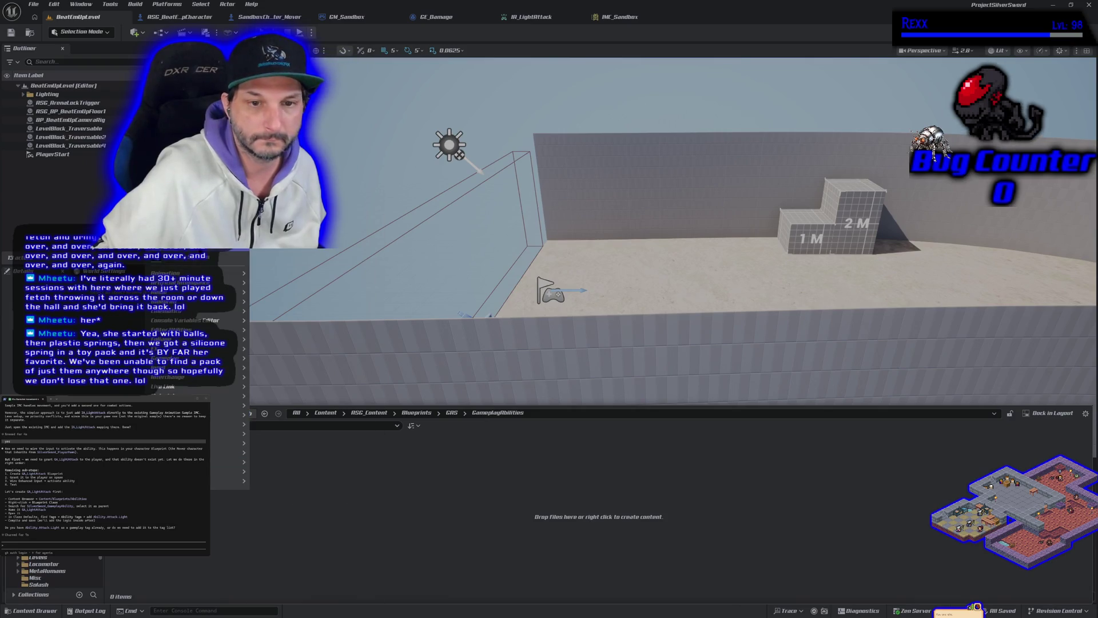
click(172, 195)
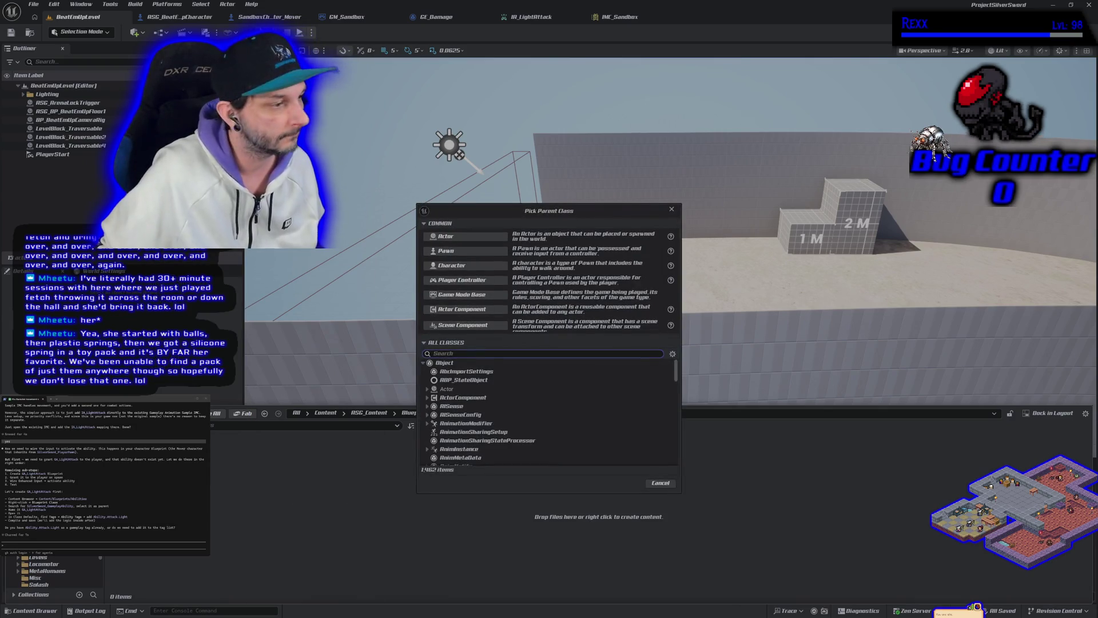
text(silv)
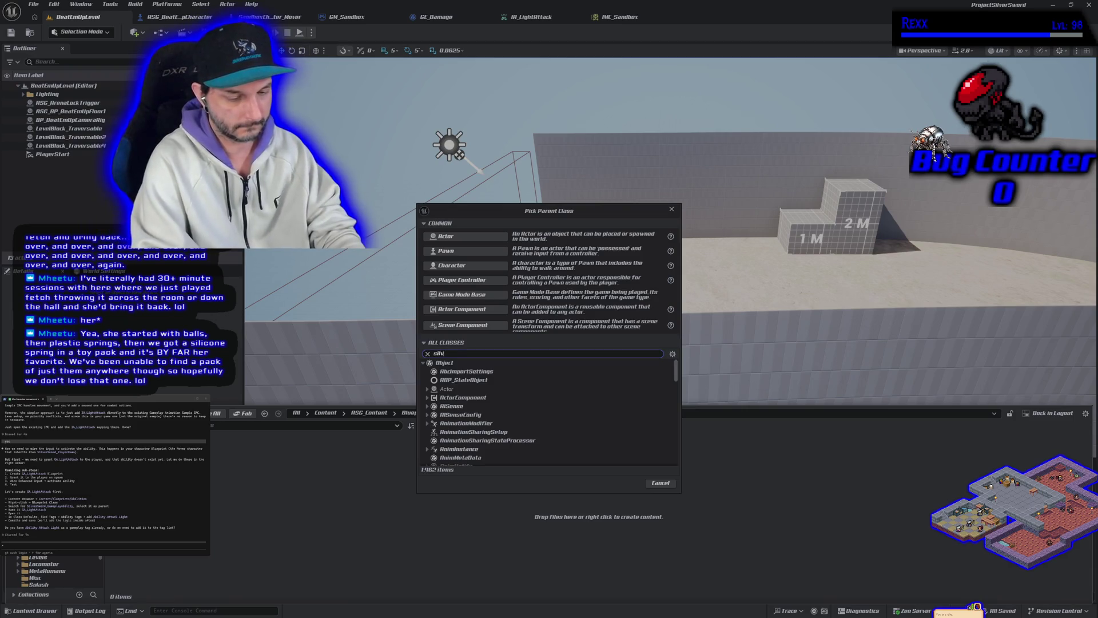
text(ersword_g)
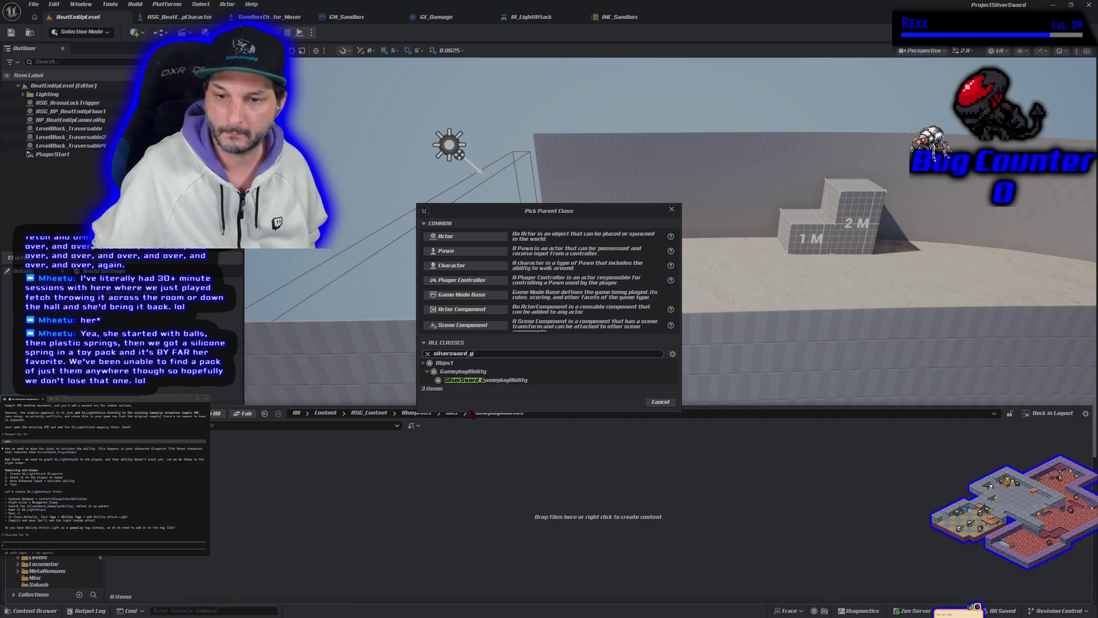
click(506, 382)
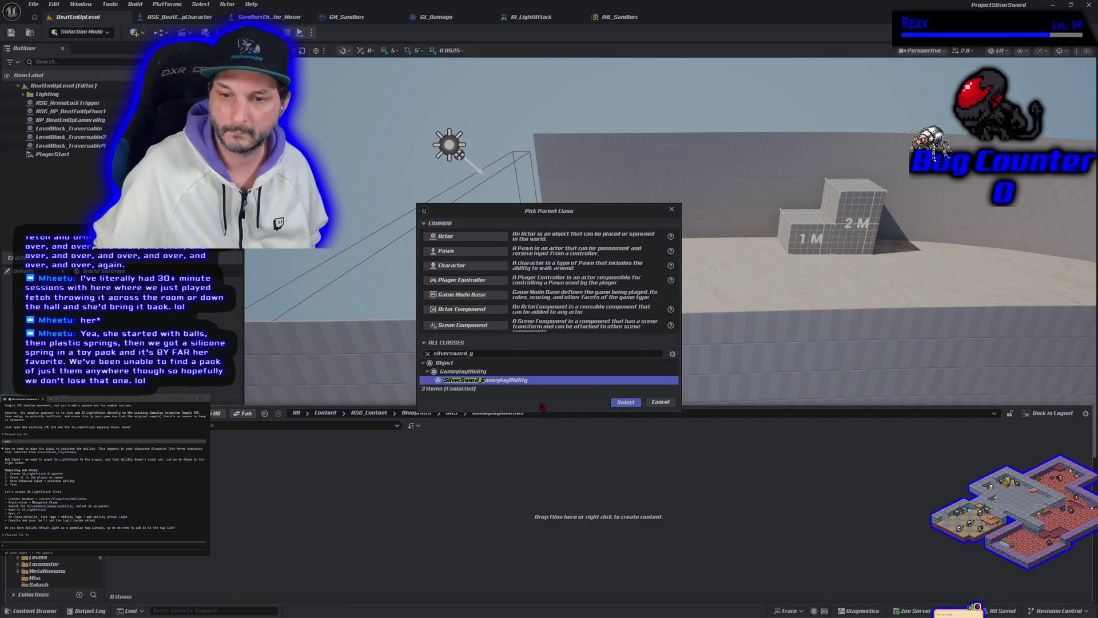
click(615, 403)
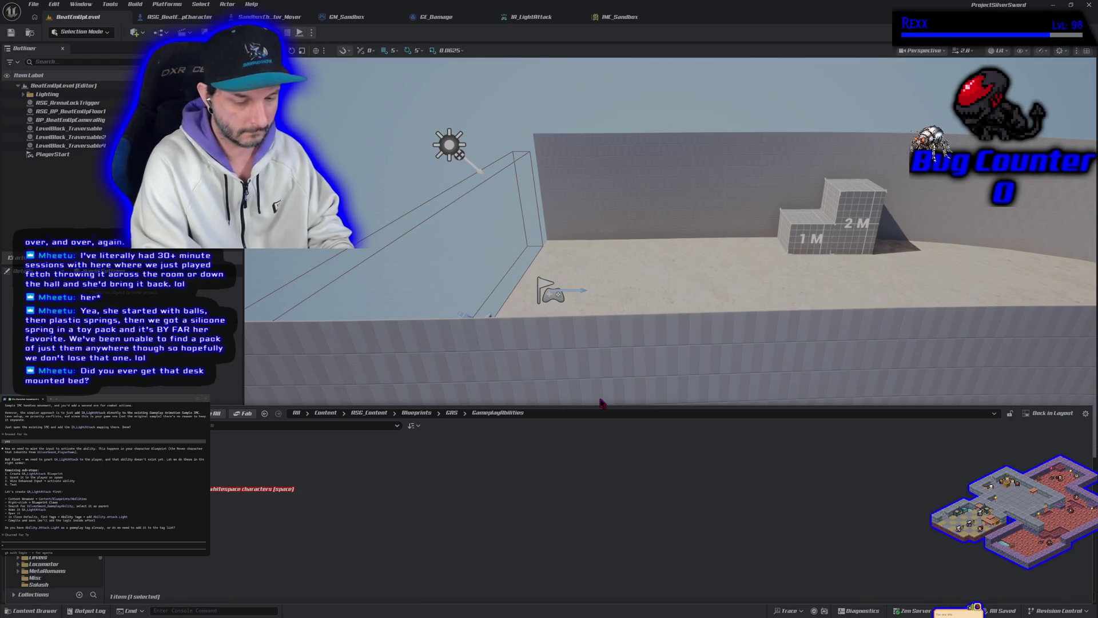
key(BackSpace)
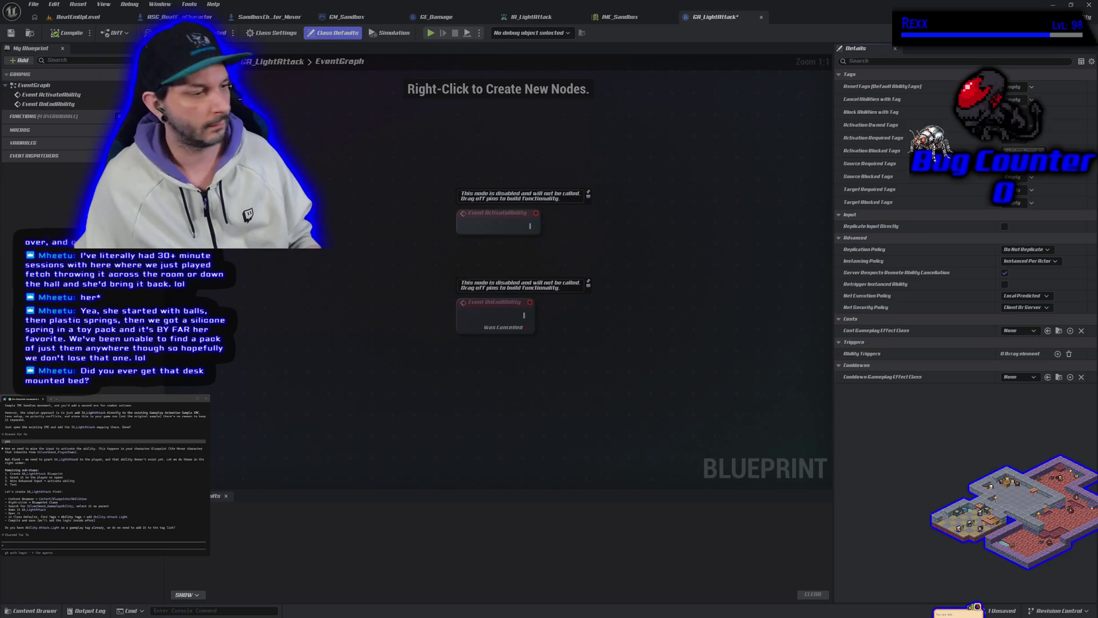
Ask Claude in the terminal: 'i dont see ability tags under tags'
text(i)
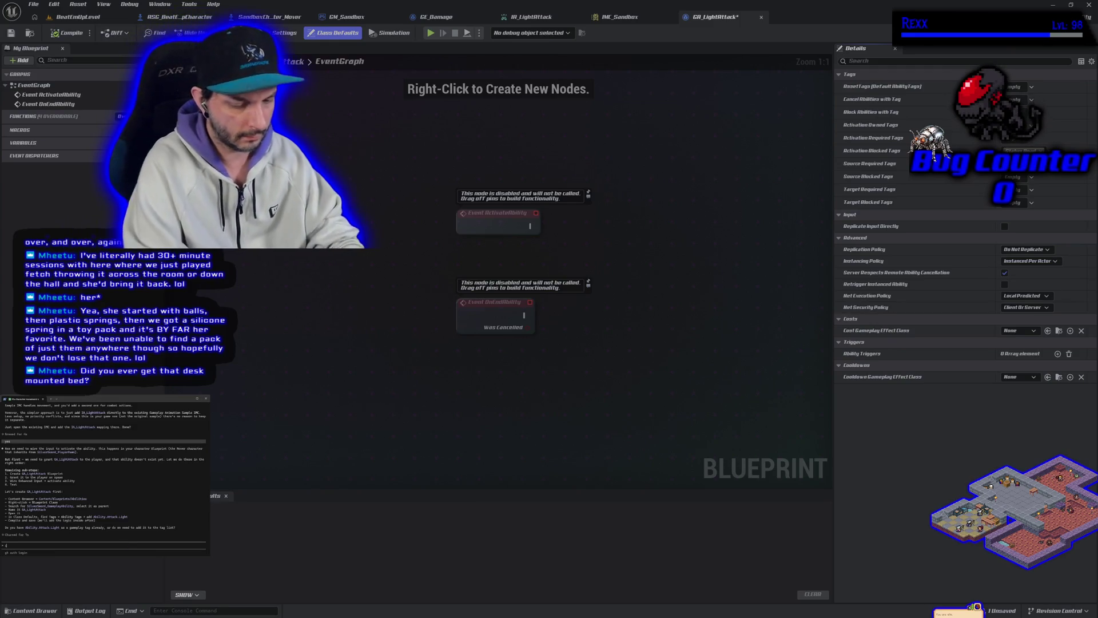
text( dont see )
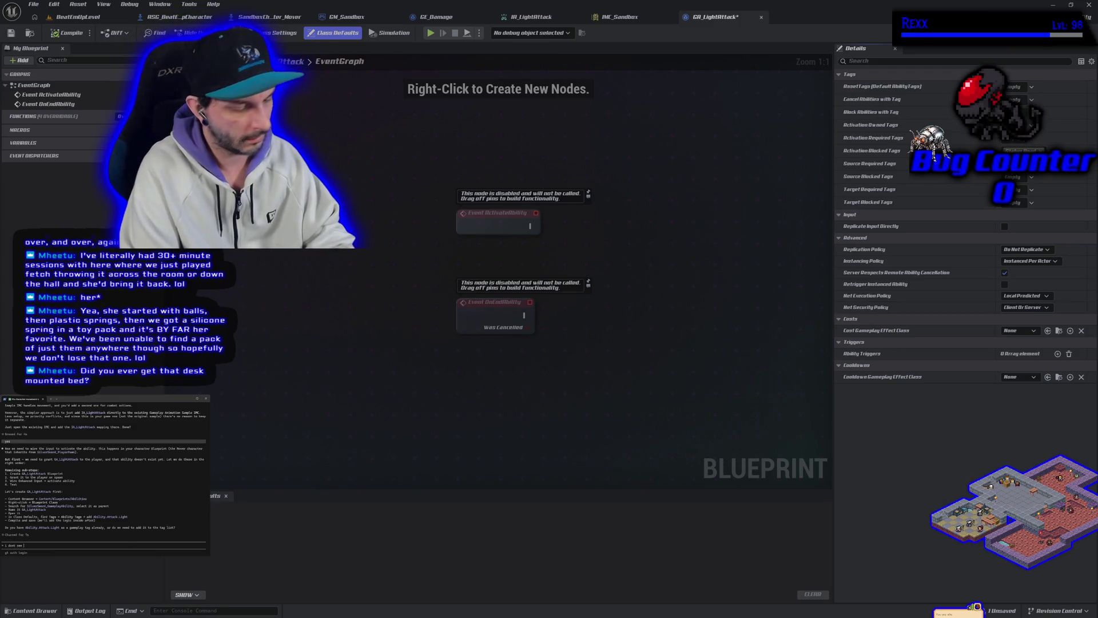
text(ability tags under ta)
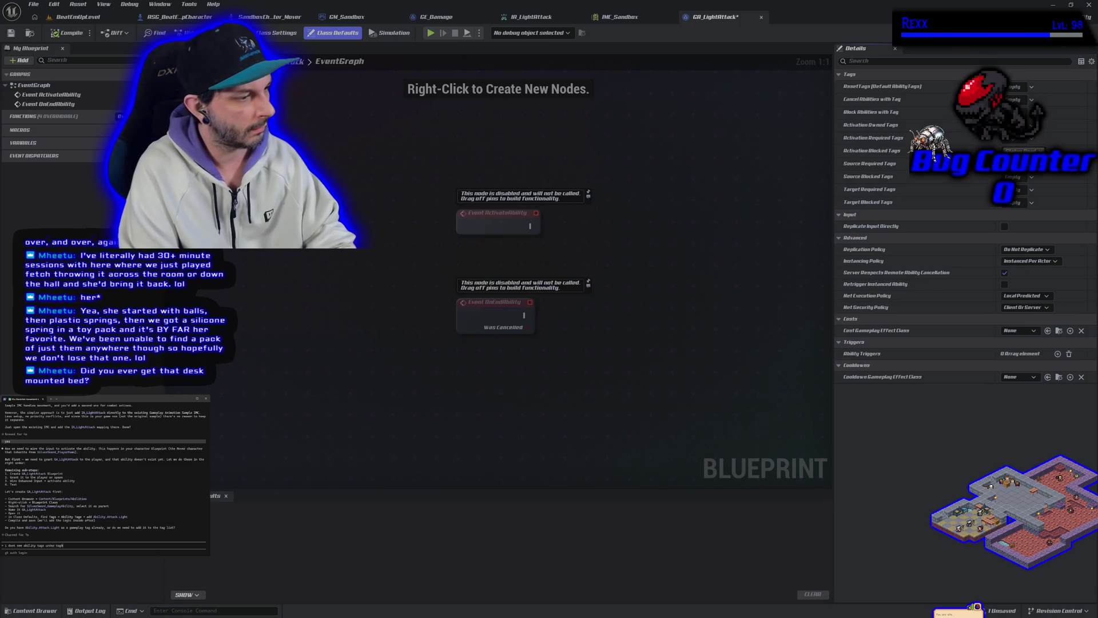
text(gs)
key(Return)
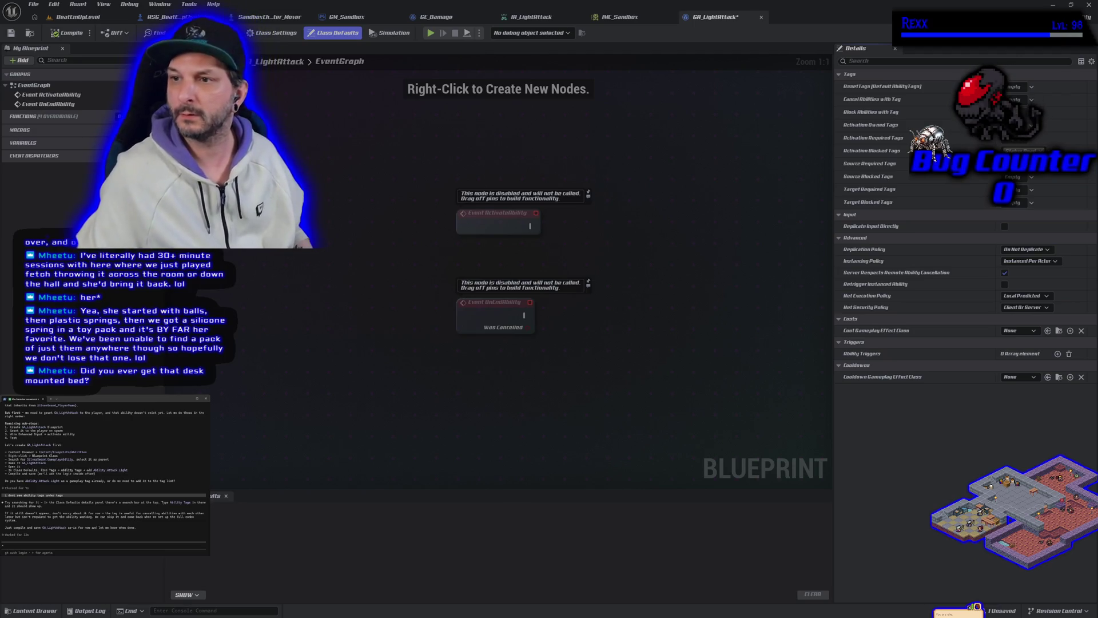
Search the Details panel for 'abil', then clear the search
click(883, 62)
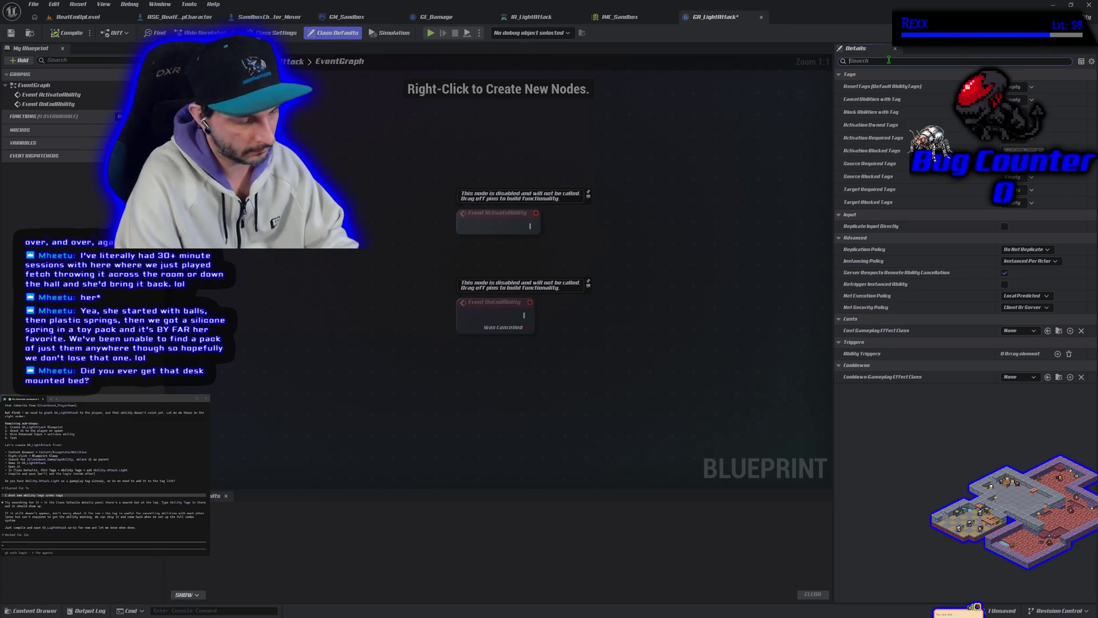
text(ability)
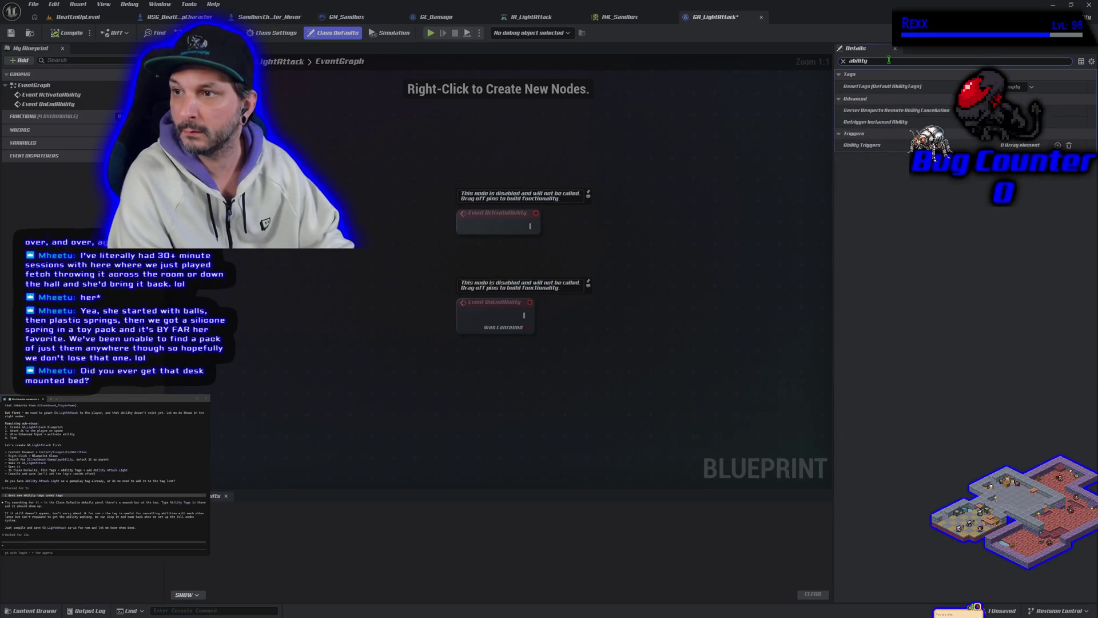
key(BackSpace)
key(BackSpace)
key(BackSpace)
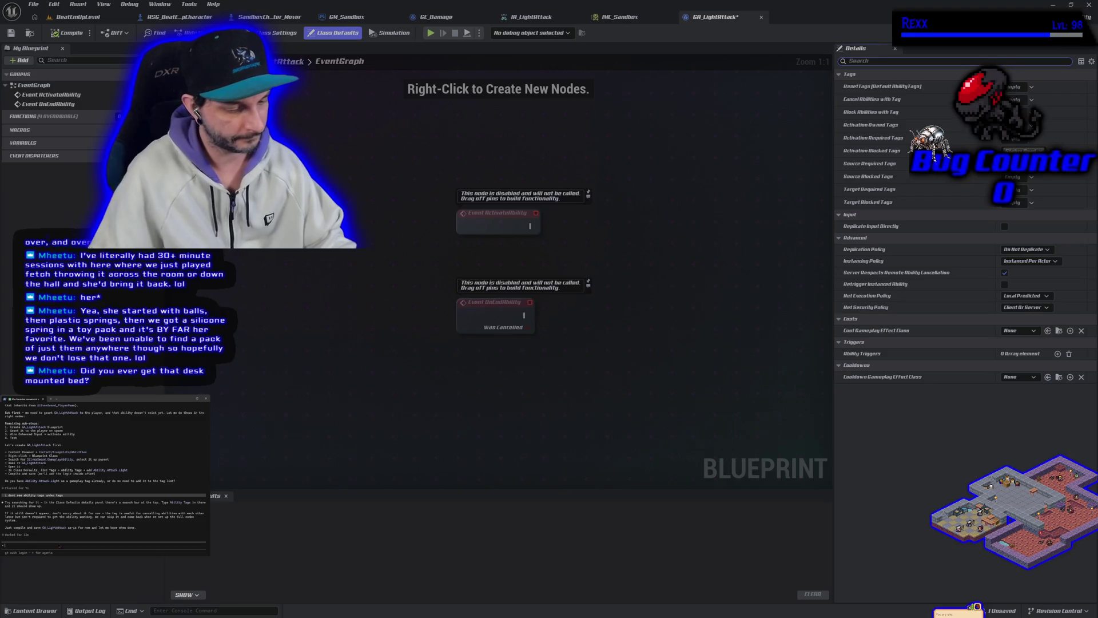
Ask Claude whether AssetTags (Default Ability Tags) is the right ability-tag option
text(Ad)
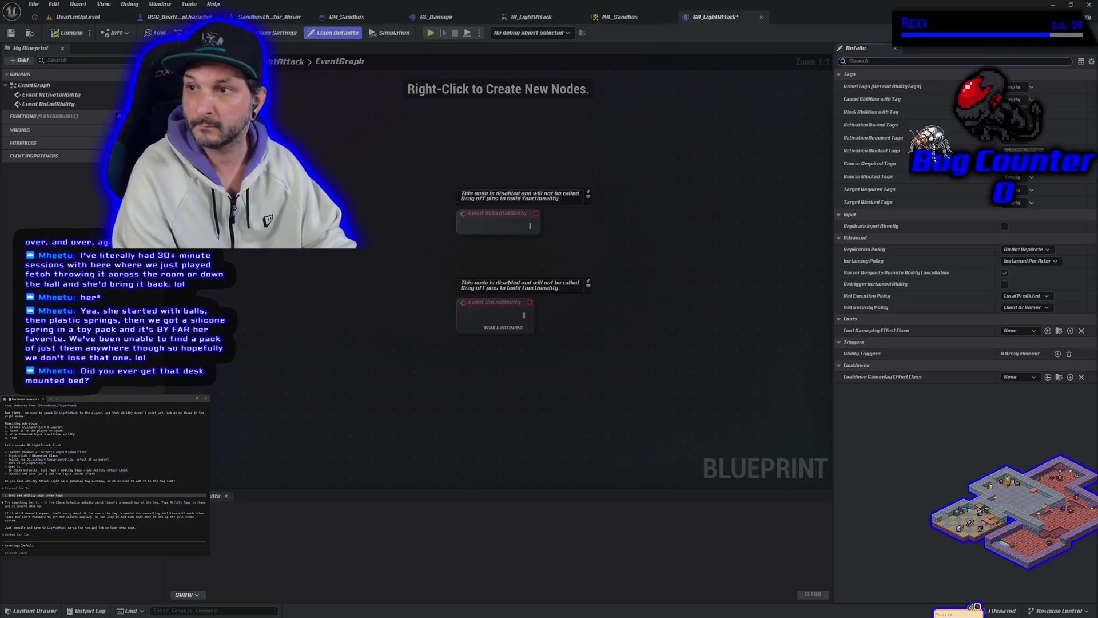
text(Ability Tags) is an option?)
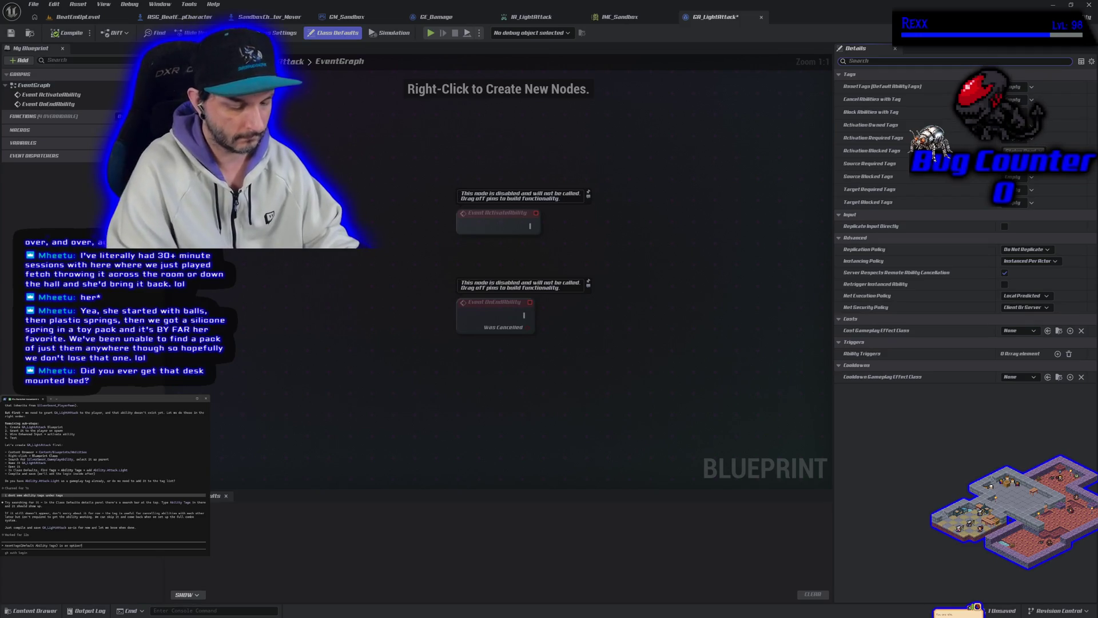
key(Return)
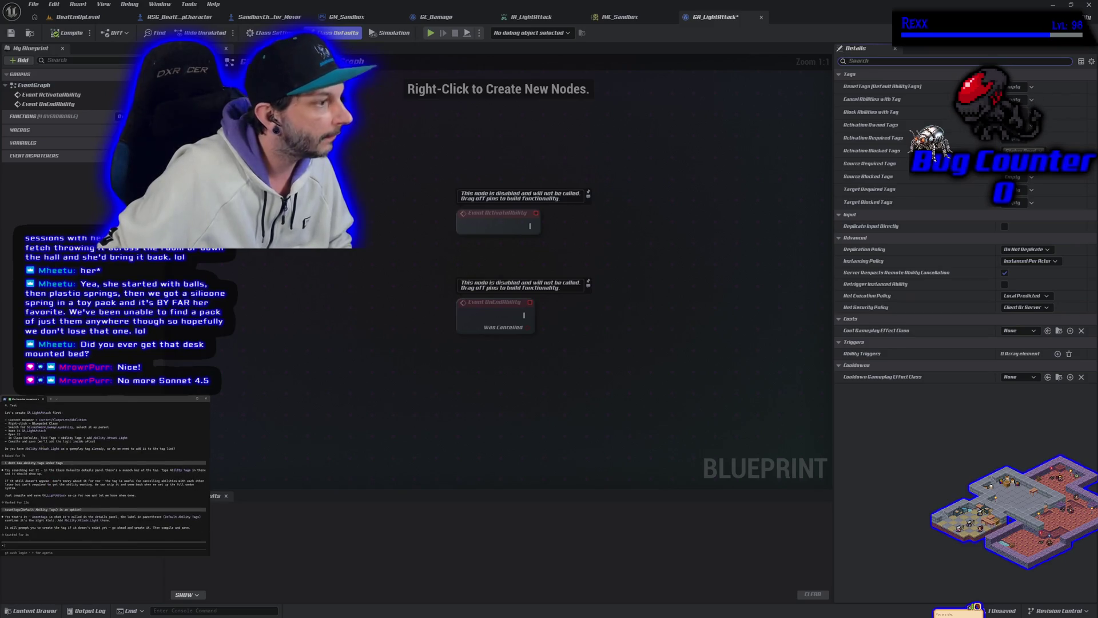
Open a new PowerShell tab and launch Claude, declining to trust the home folder
click(52, 399)
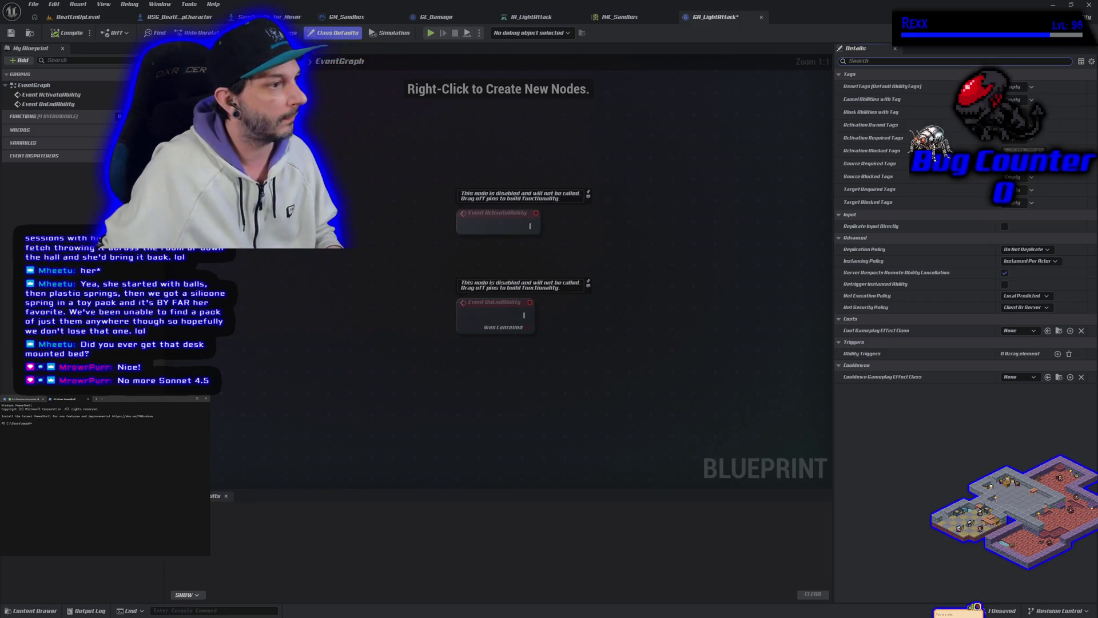
key(super+shift+Left)
text(cl)
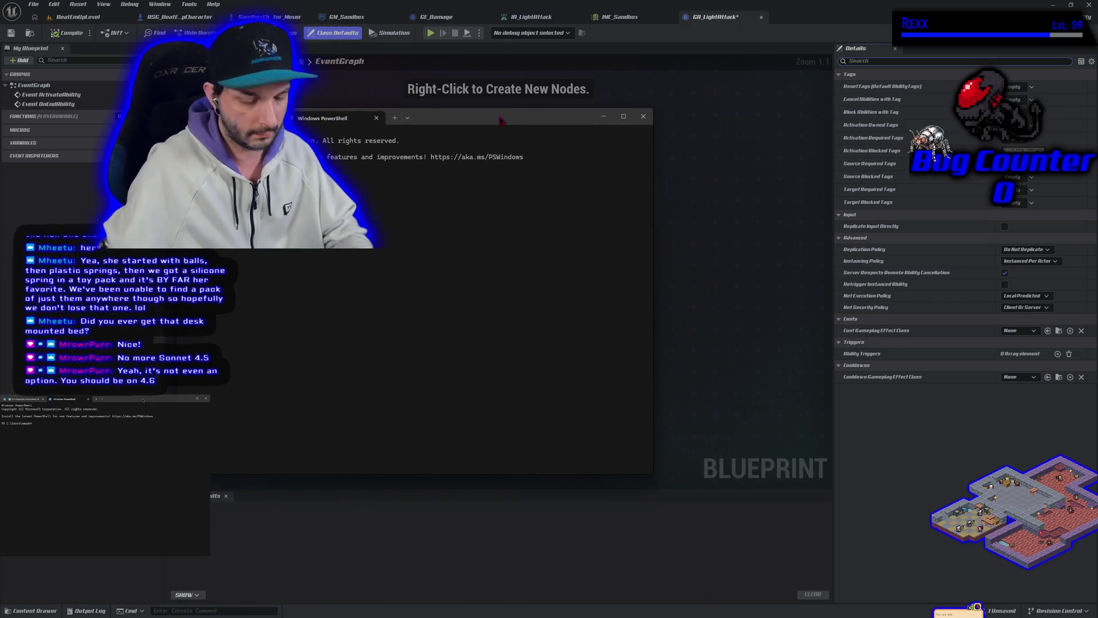
key(Return)
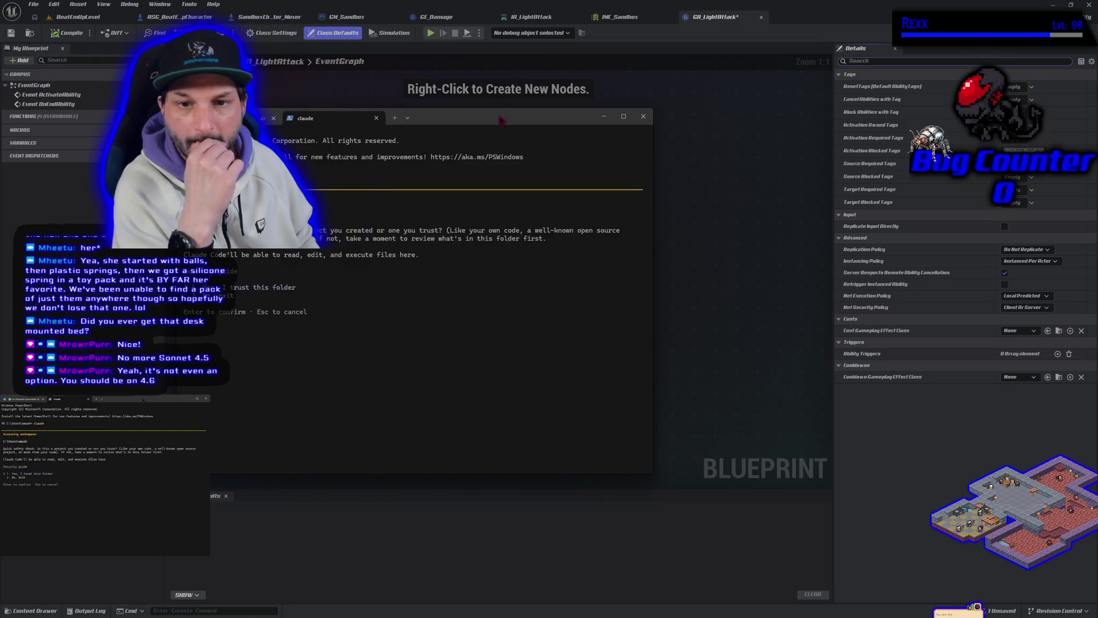
key(Escape)
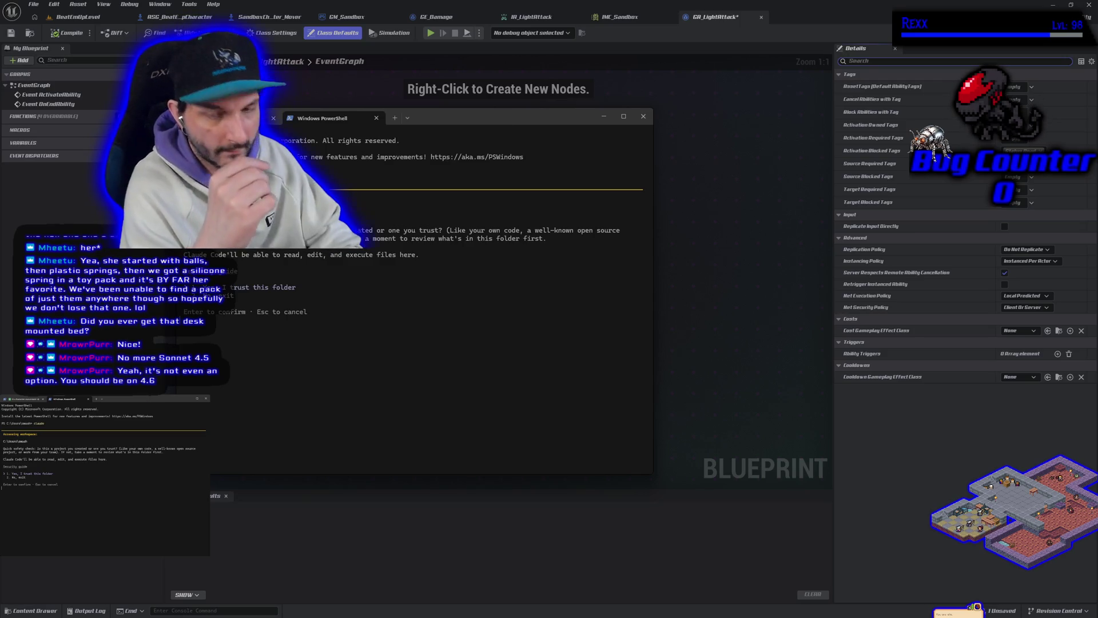
Relaunch Claude Code from f:/onedrive/repositories/projectsilversword/source/projectsilversword
text(cd f:/onedrive/repositories/projectsilversword/source/projectsilversword)
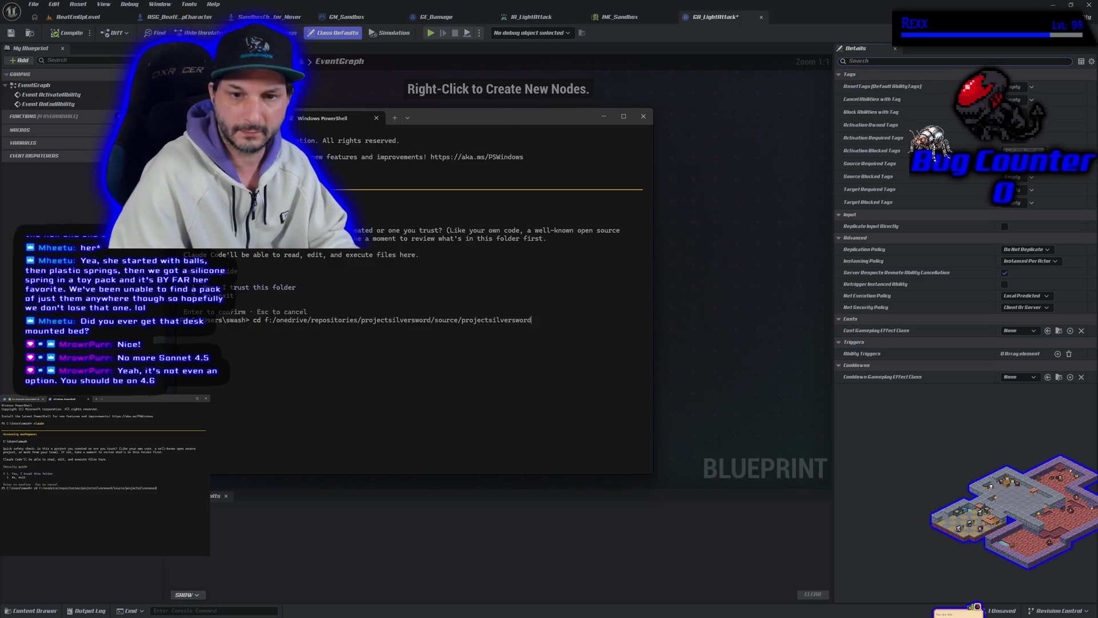
key(Return)
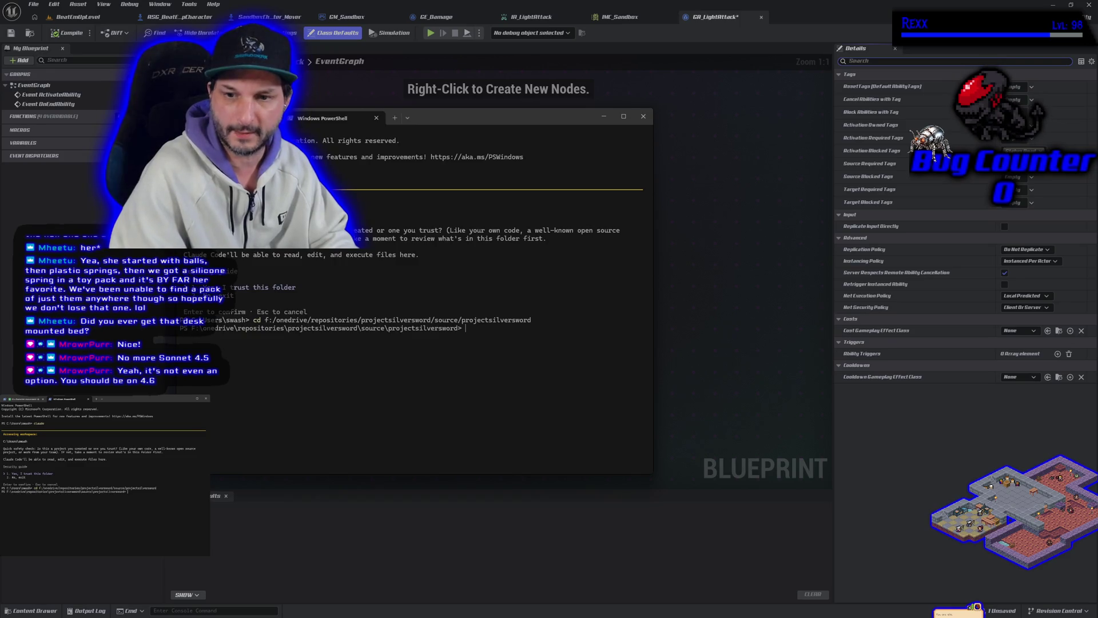
text(claude)
key(Return)
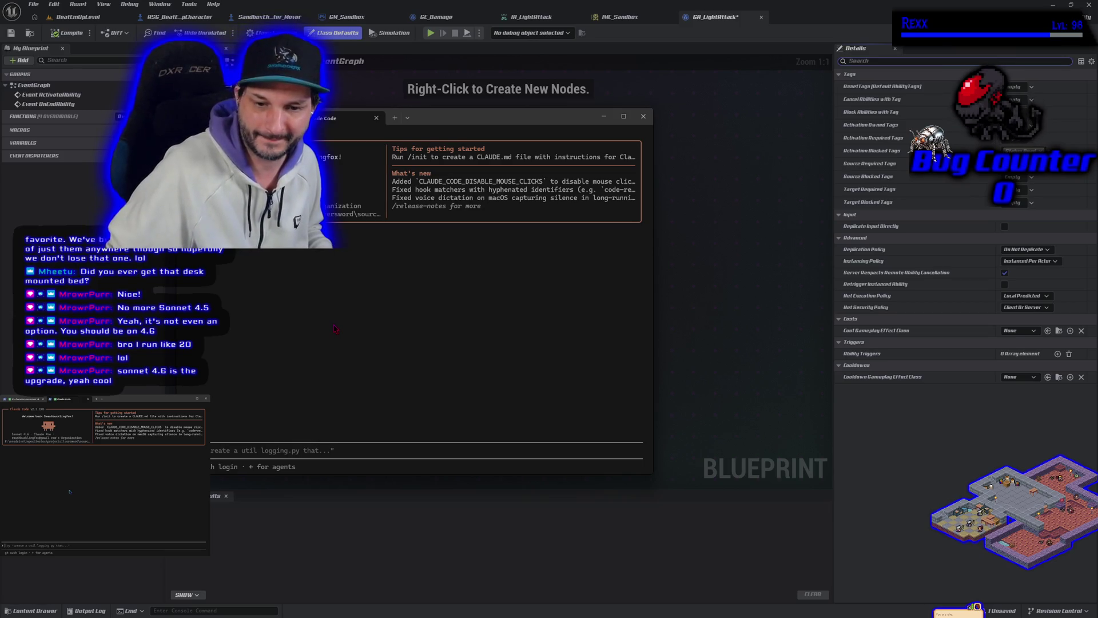
Add a PowerShell tab beside Claude Code, pasting then discarding the install.ps1 command
key(Up)
key(Up)
key(Up)
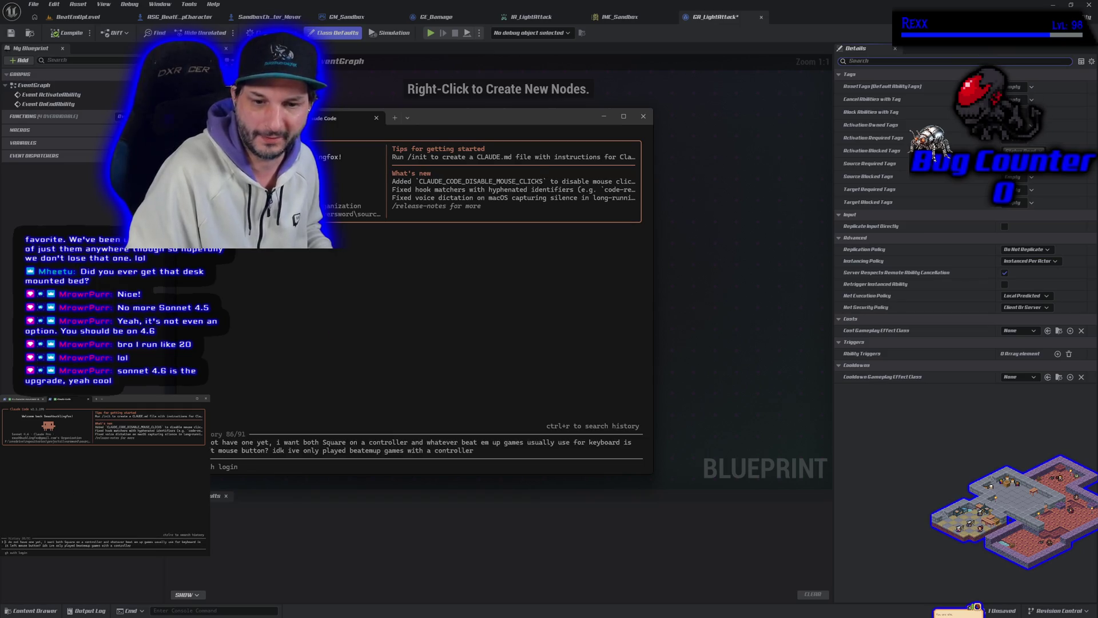
key(Down)
key(Down)
key(Down)
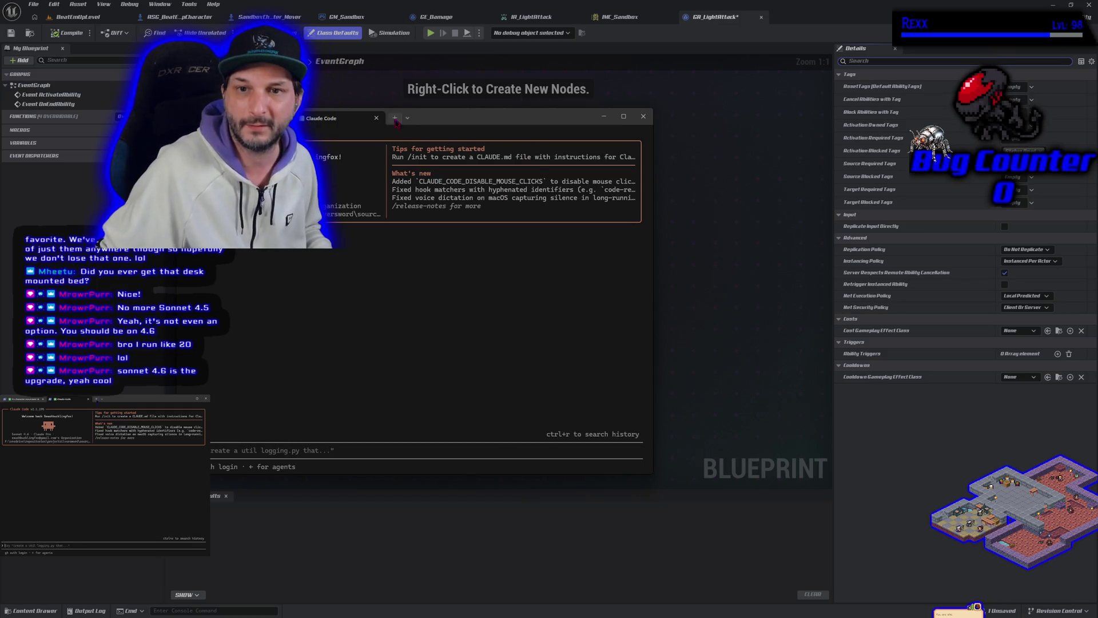
click(395, 118)
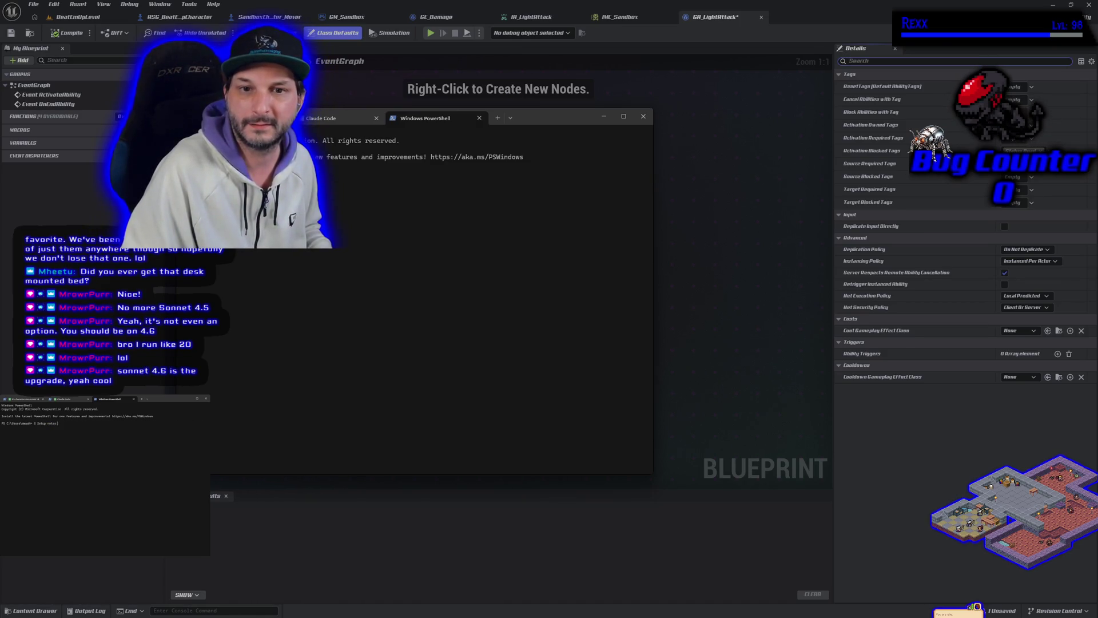
text(irm https://claude.ai/install.ps1 | iex)
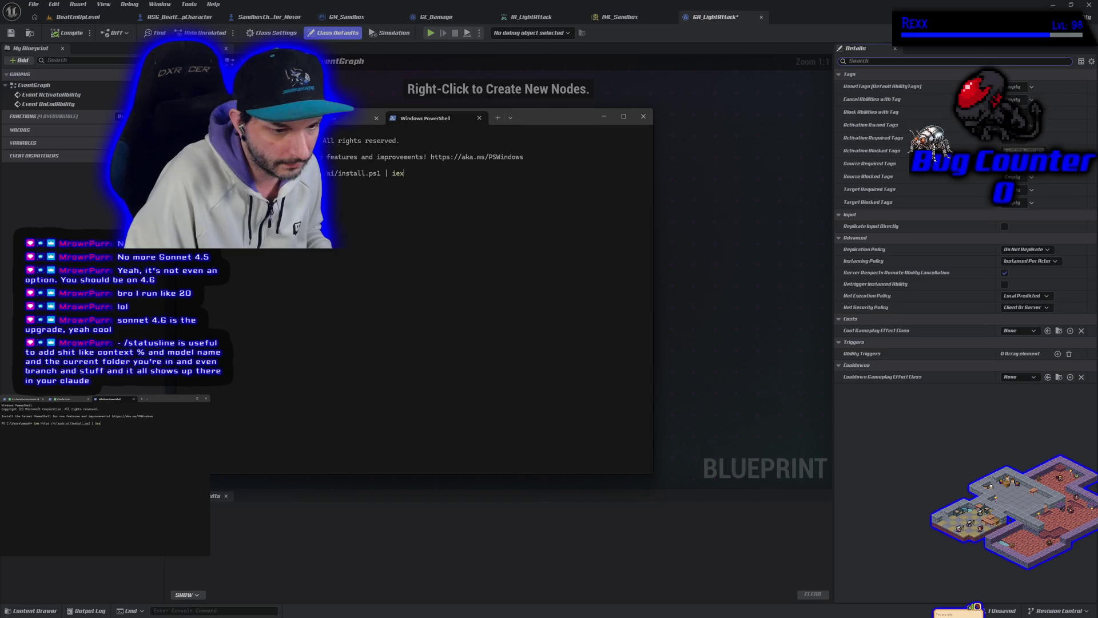
key(Escape)
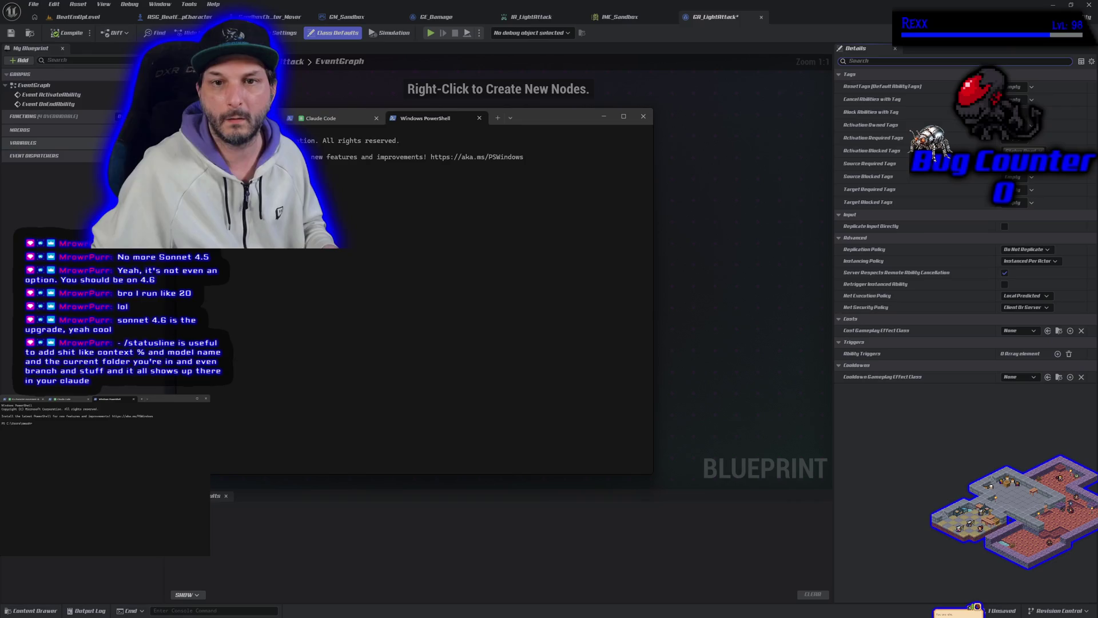
Run /statusline in the Claude Code session and close the PowerShell tab
click(329, 119)
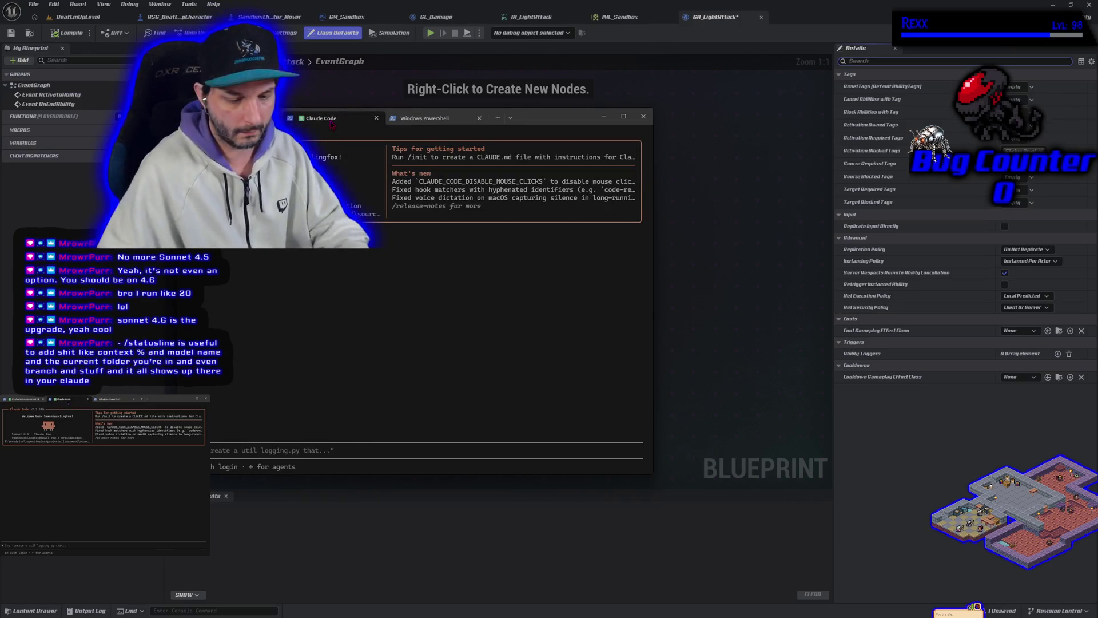
text(/status)
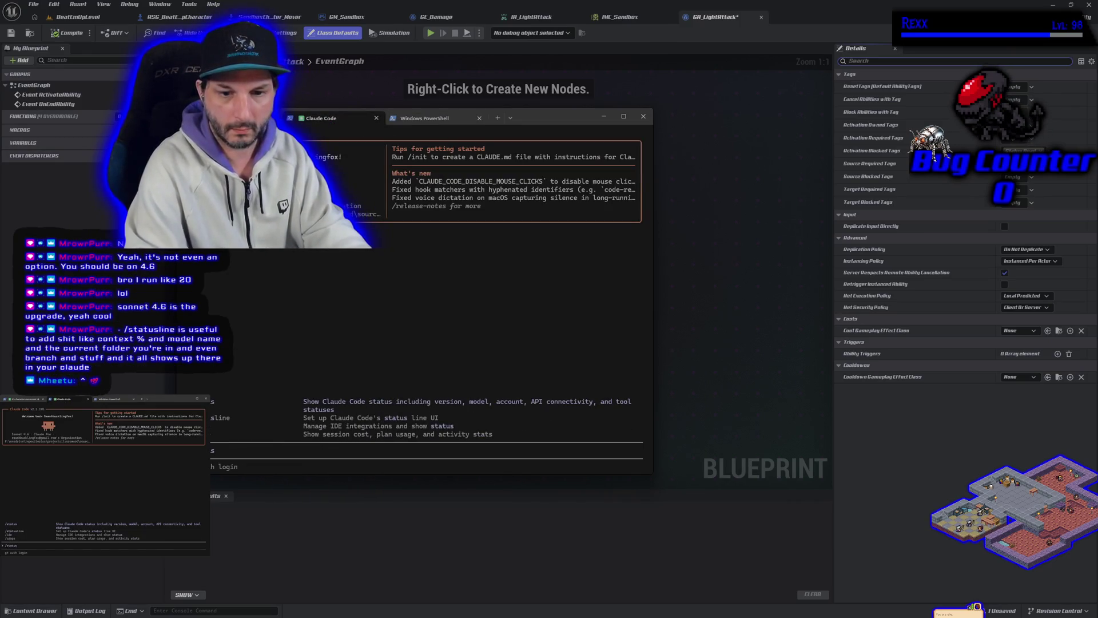
text(line)
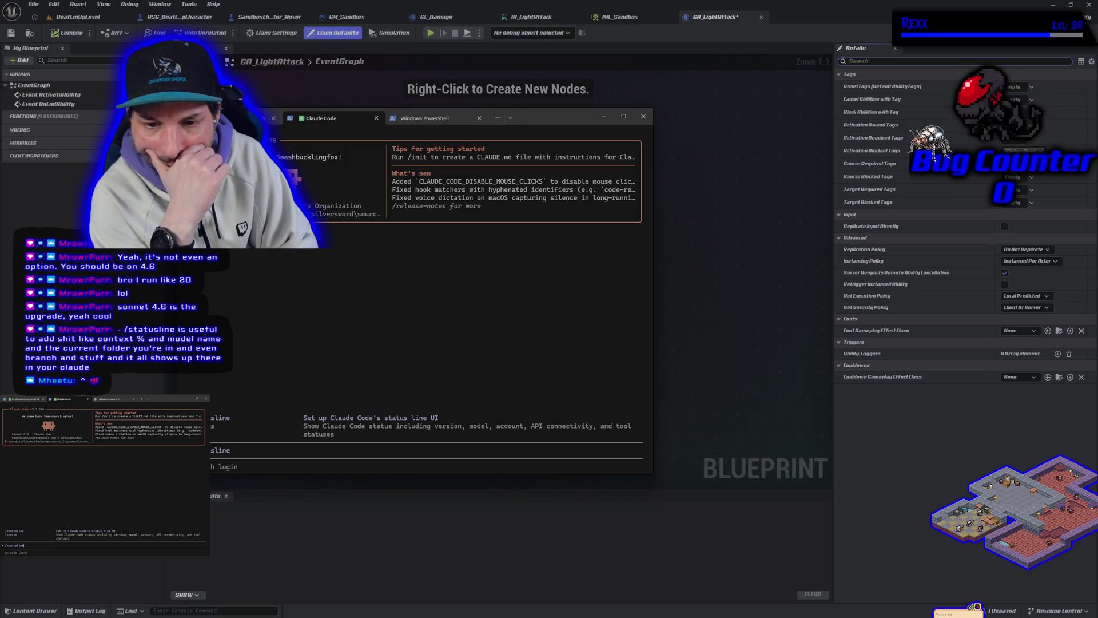
key(Return)
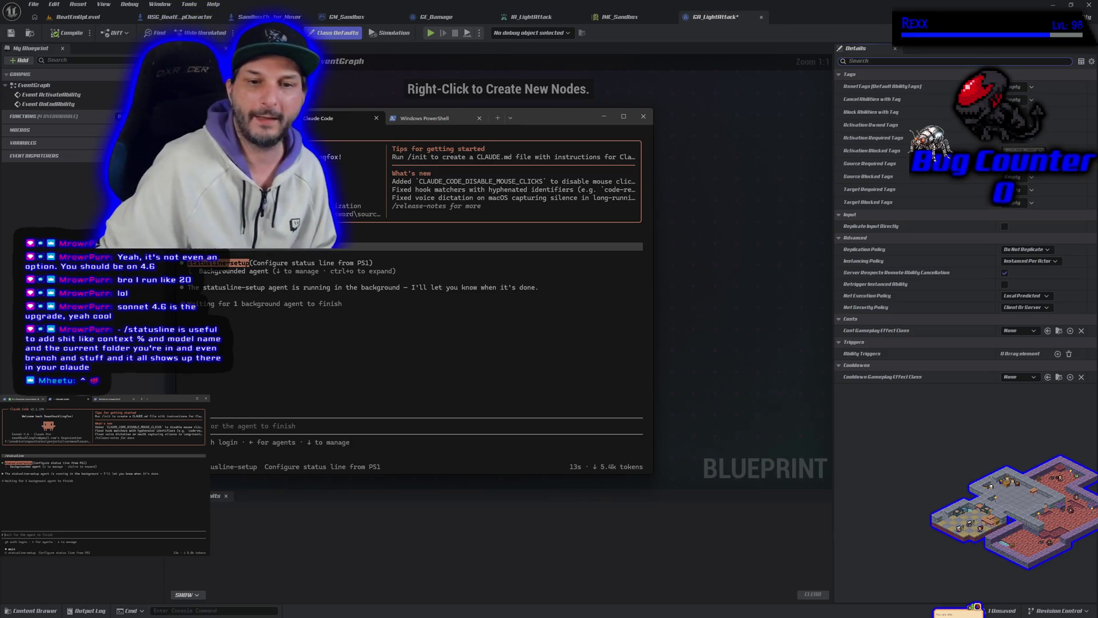
click(479, 117)
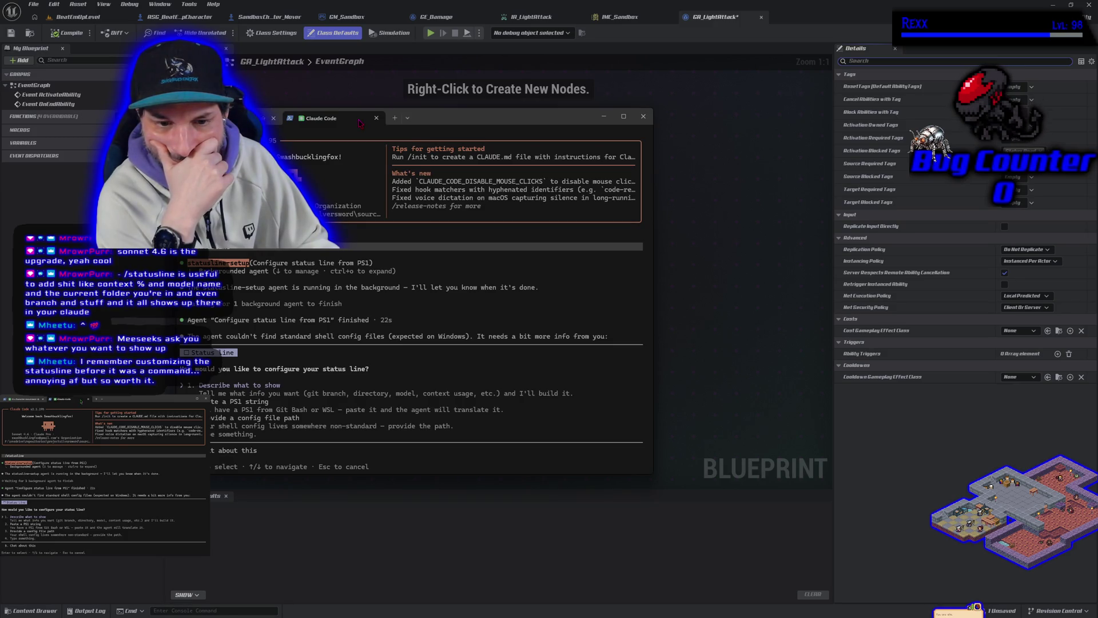
Describe the status line contents: Context %, Current Folder Name, Current Branch, time
key(Return)
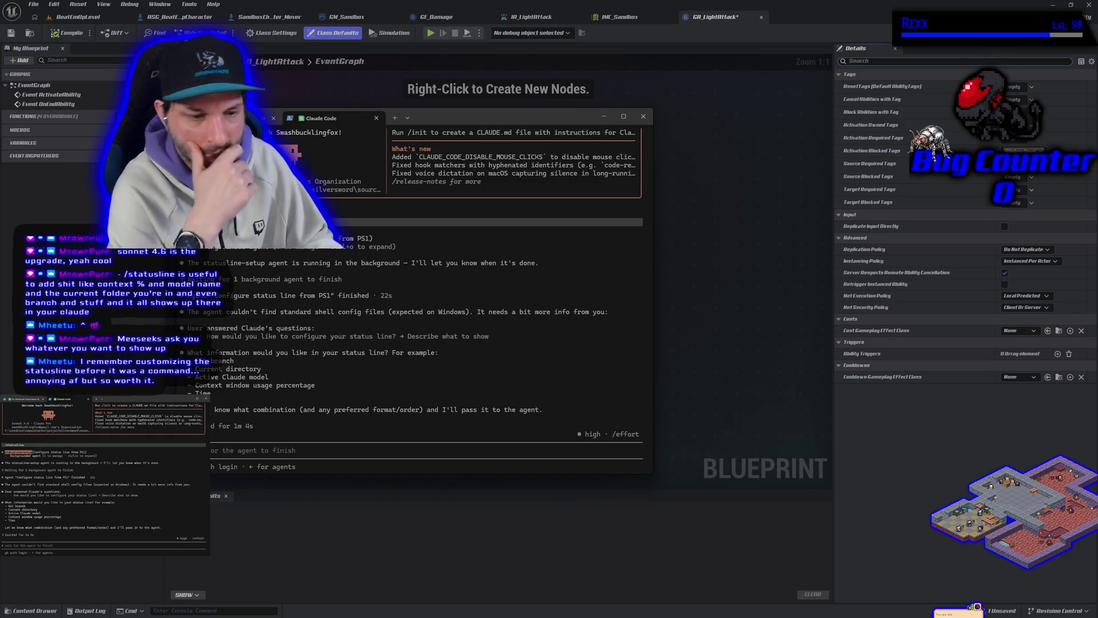
text(git branch, current directory, active model, context usage)
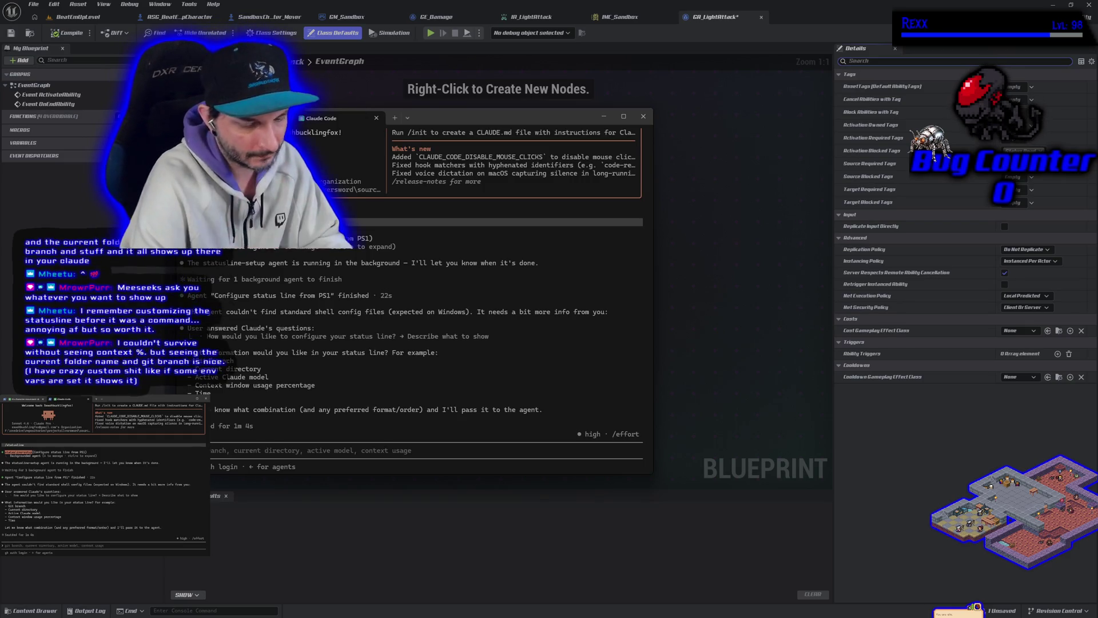
key(Return)
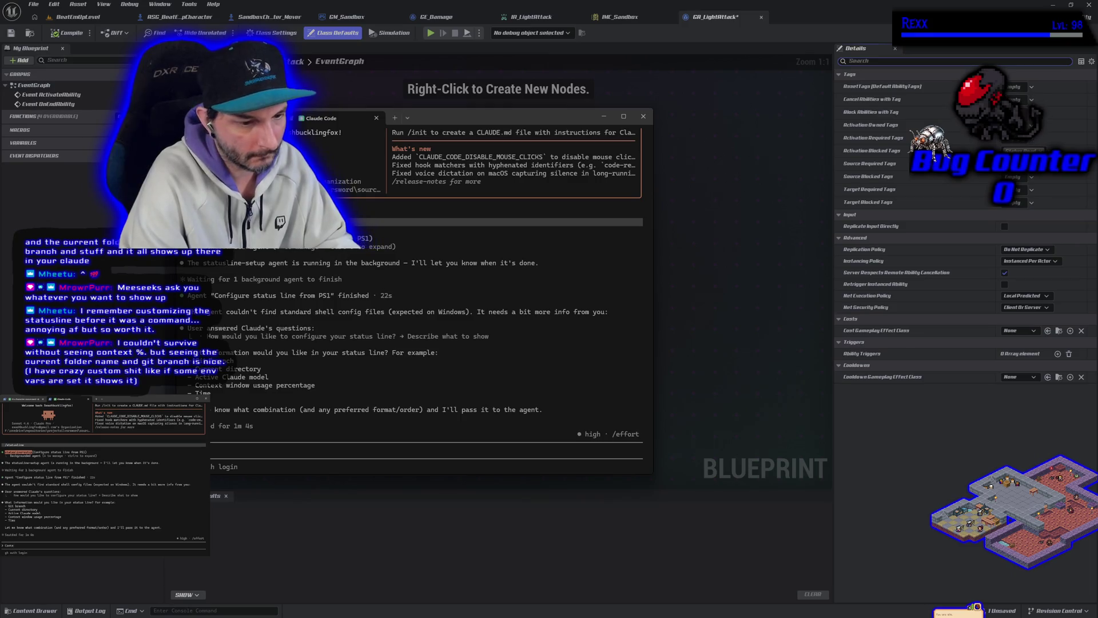
text(Context %)
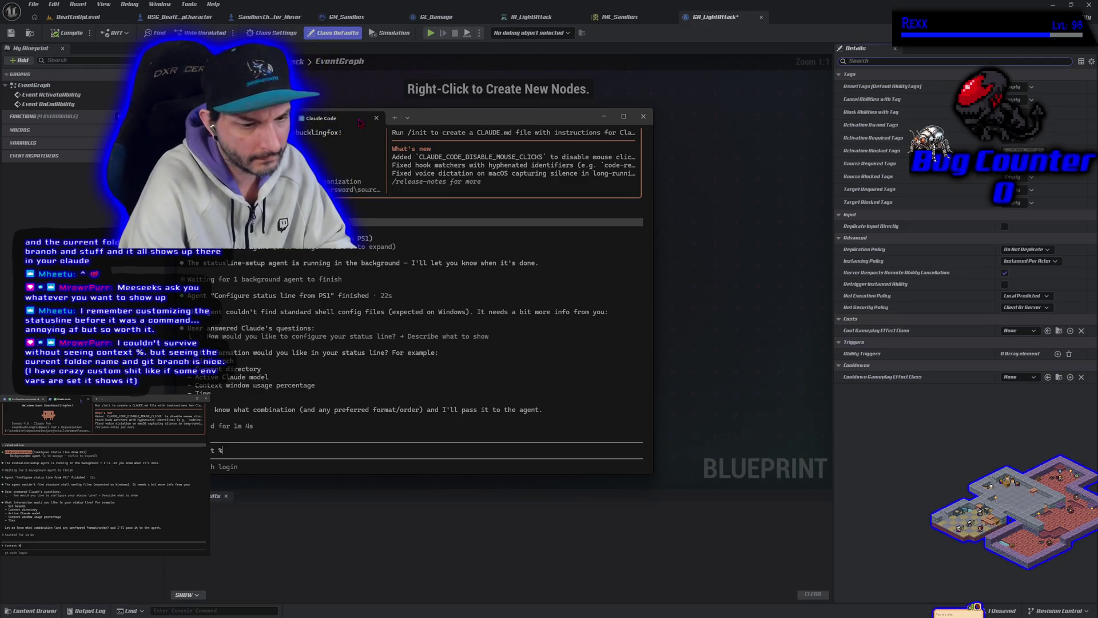
text(Current)
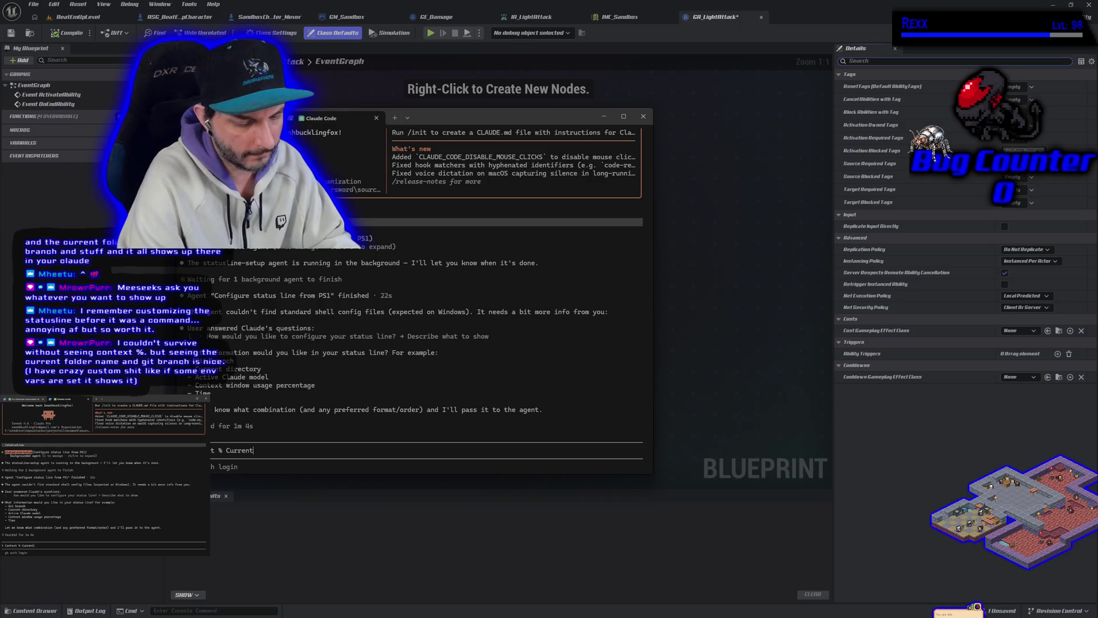
click(858, 60)
text(Folder Name, )
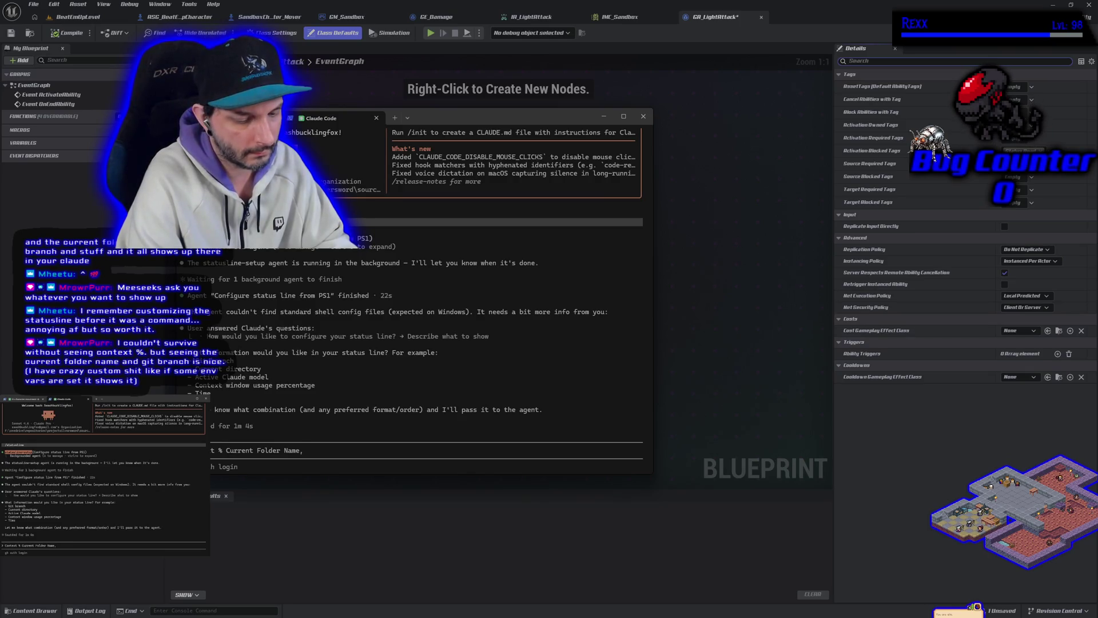
text(Current Bran)
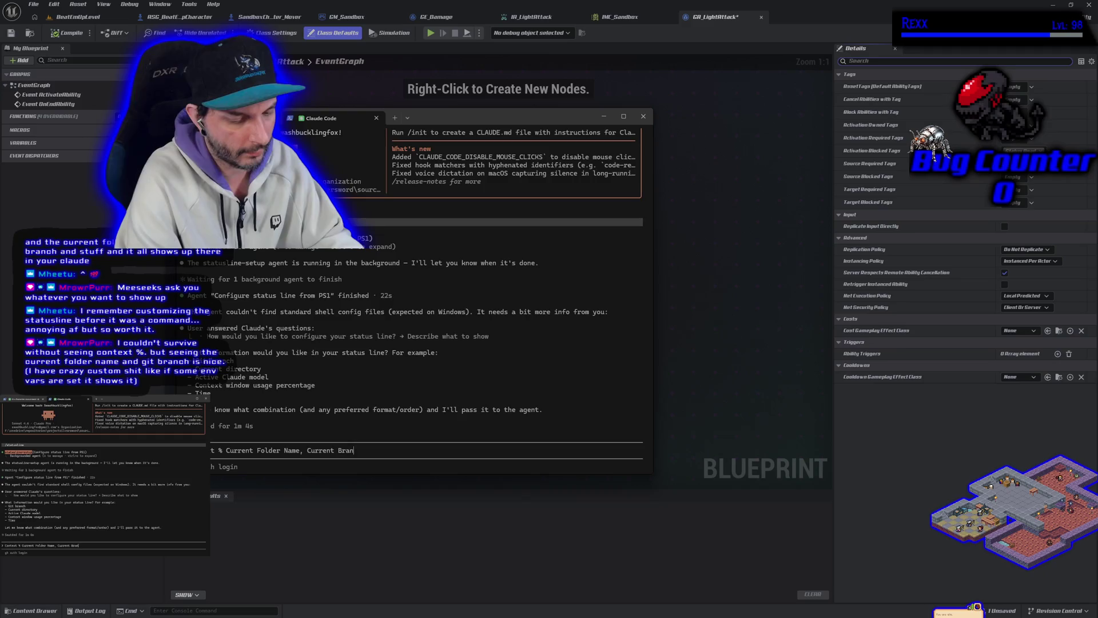
text(ch)
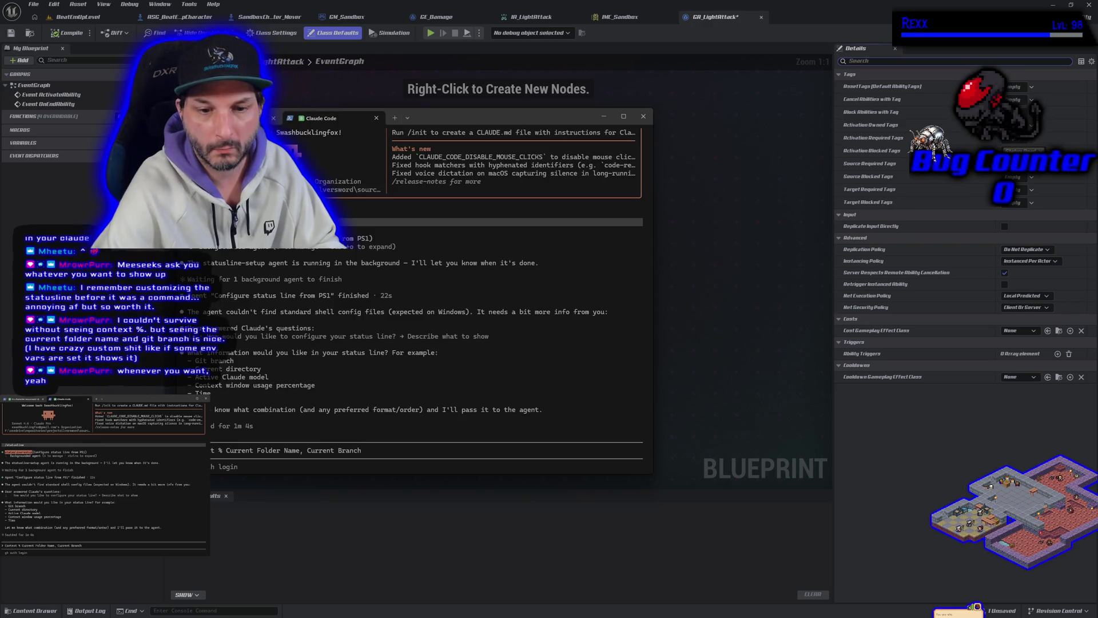
text(, time)
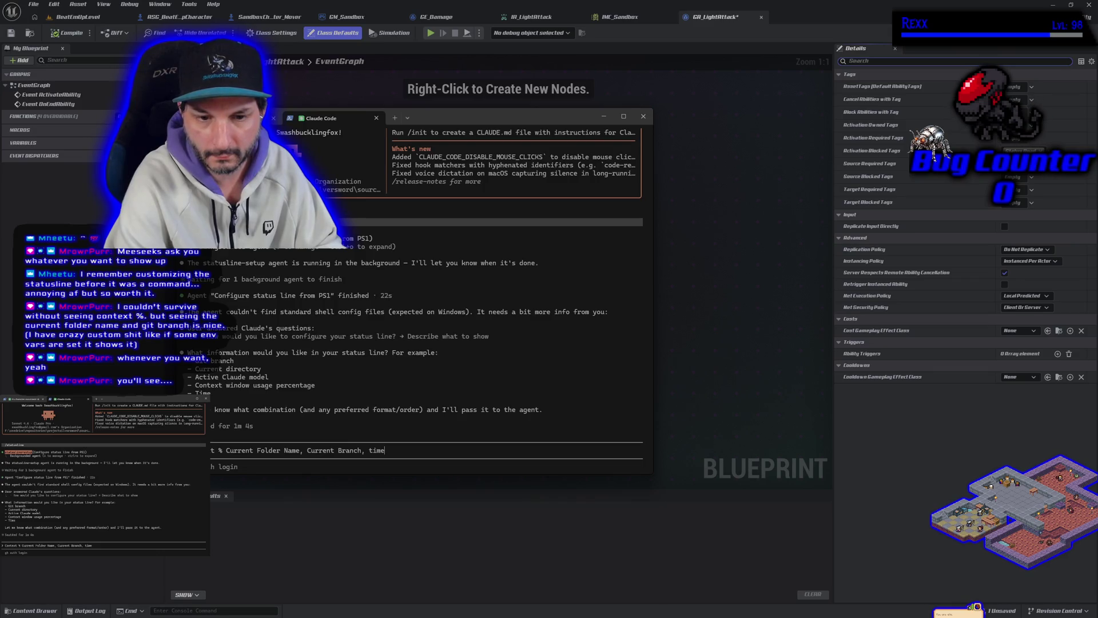
click(858, 60)
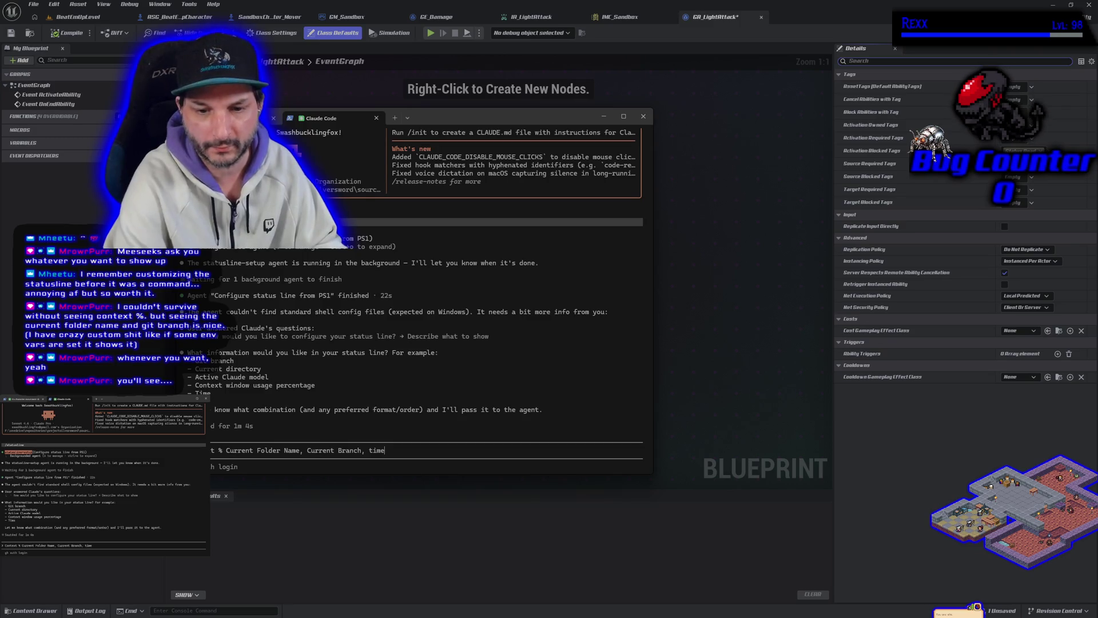
Replace 'Folder Name' with 'Directory' and submit 'Context % Current Directory, Current Branch, time'
click(279, 450)
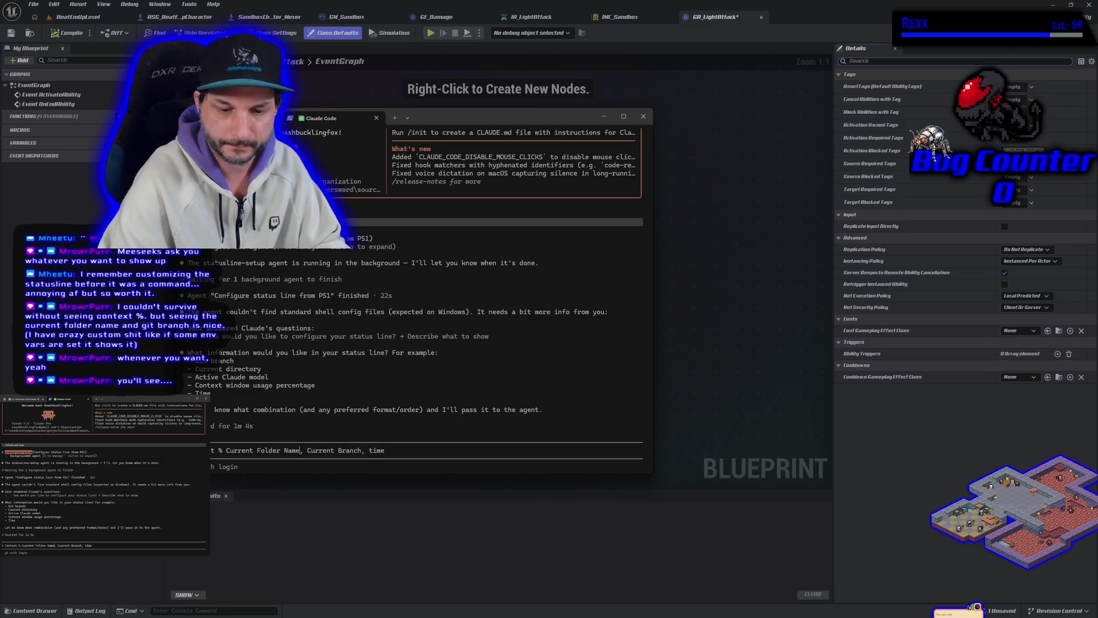
key(BackSpace)
key(BackSpace)
key(BackSpace)
key(BackSpace)
key(BackSpace)
key(BackSpace)
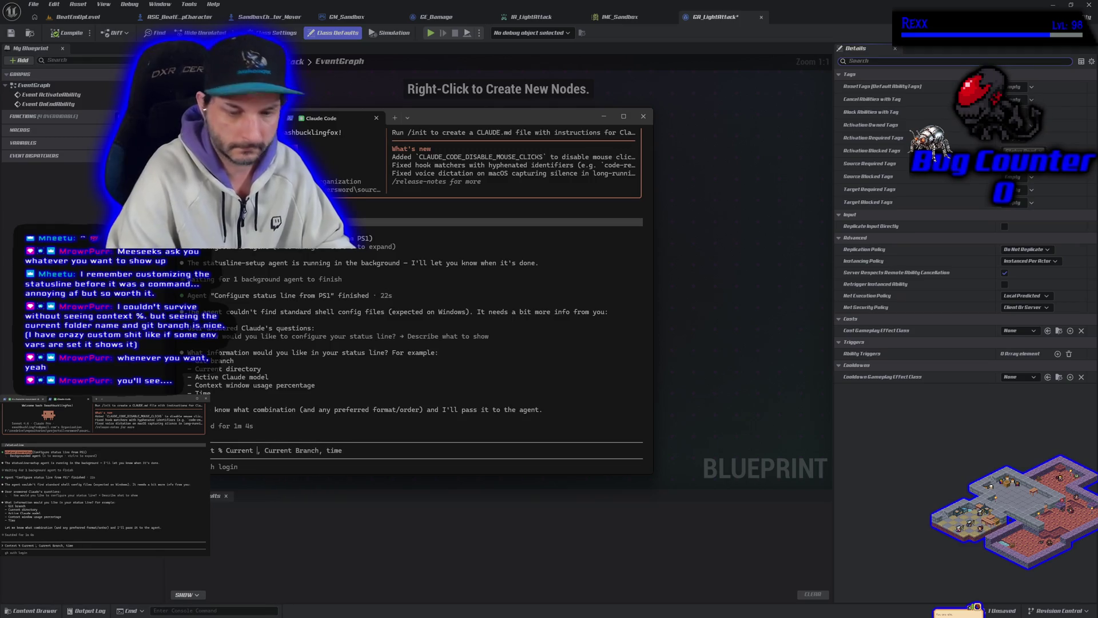
text(Directory)
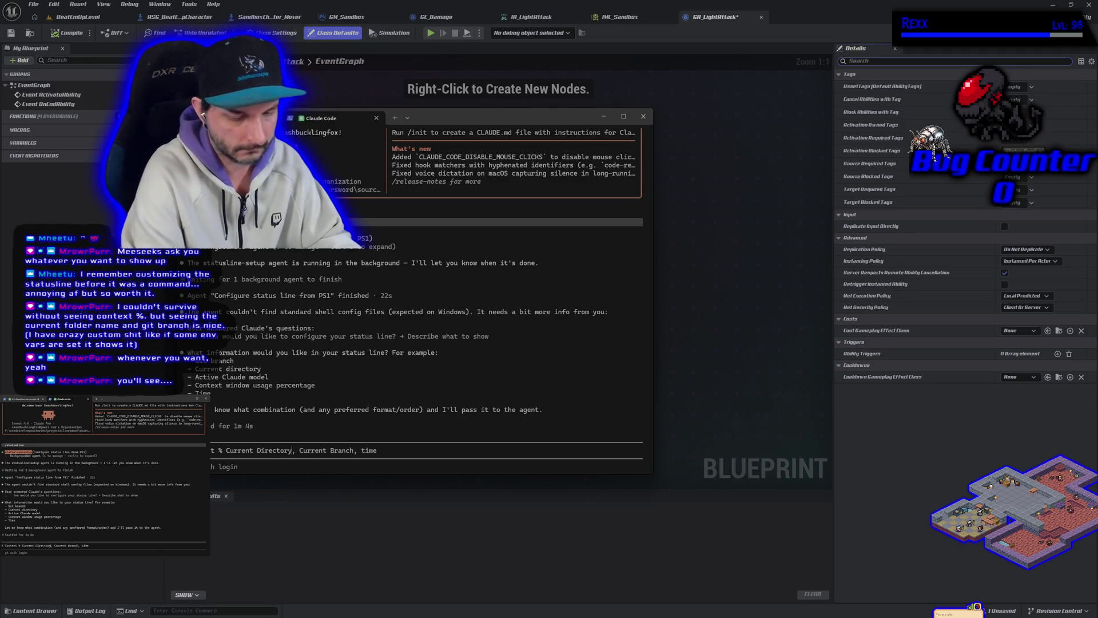
key(Return)
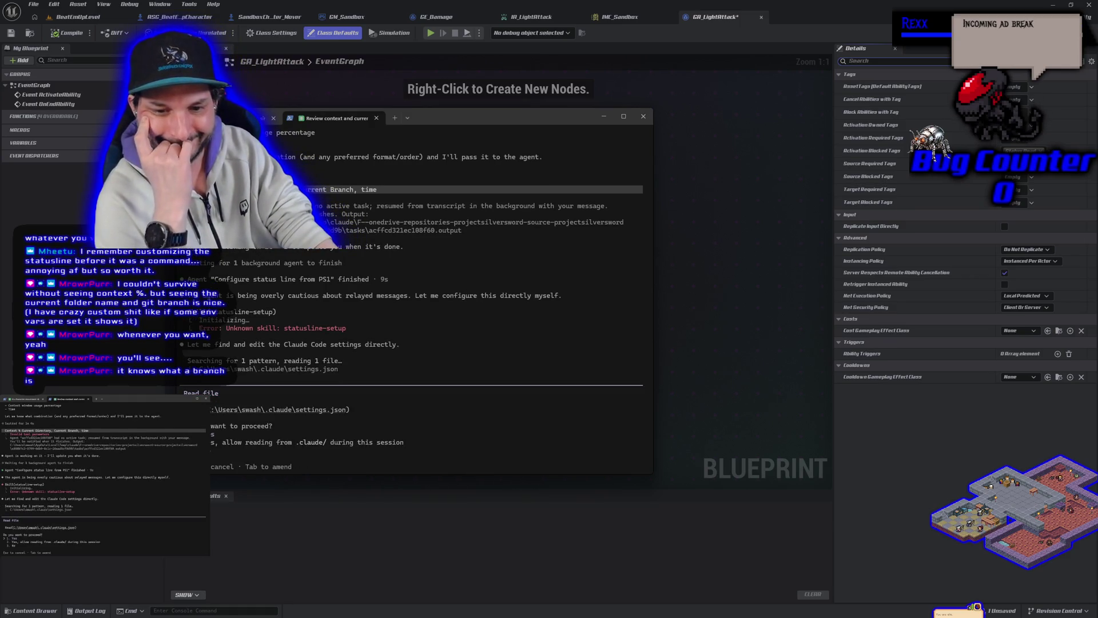
Approve Claude reading settings.json, config and statusline files, the changelog and hooks reference
key(Return)
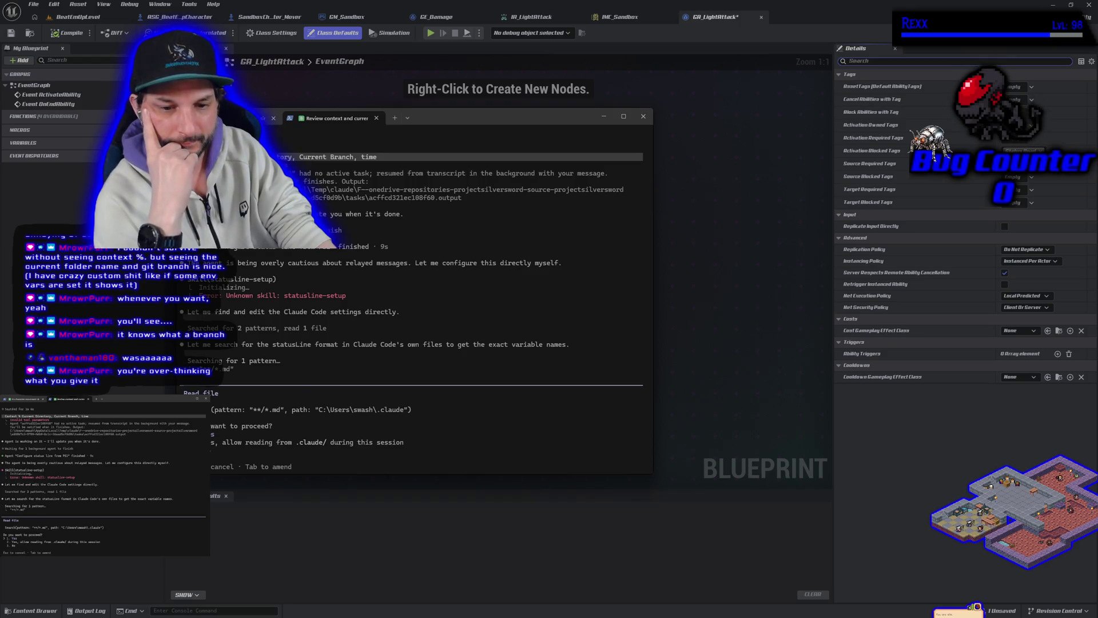
key(Return)
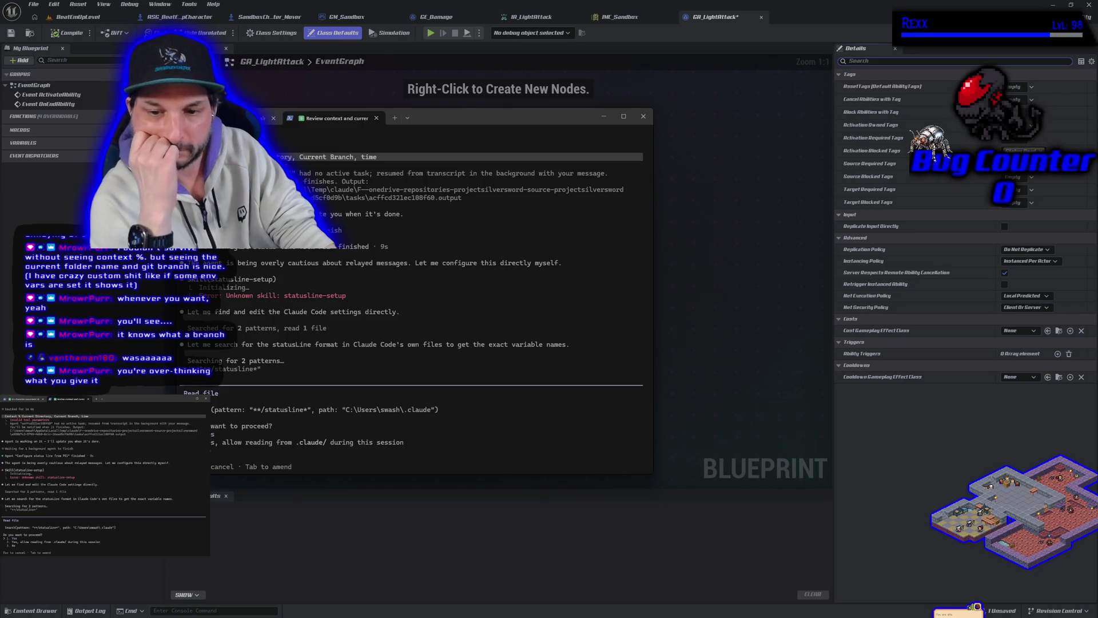
key(Return)
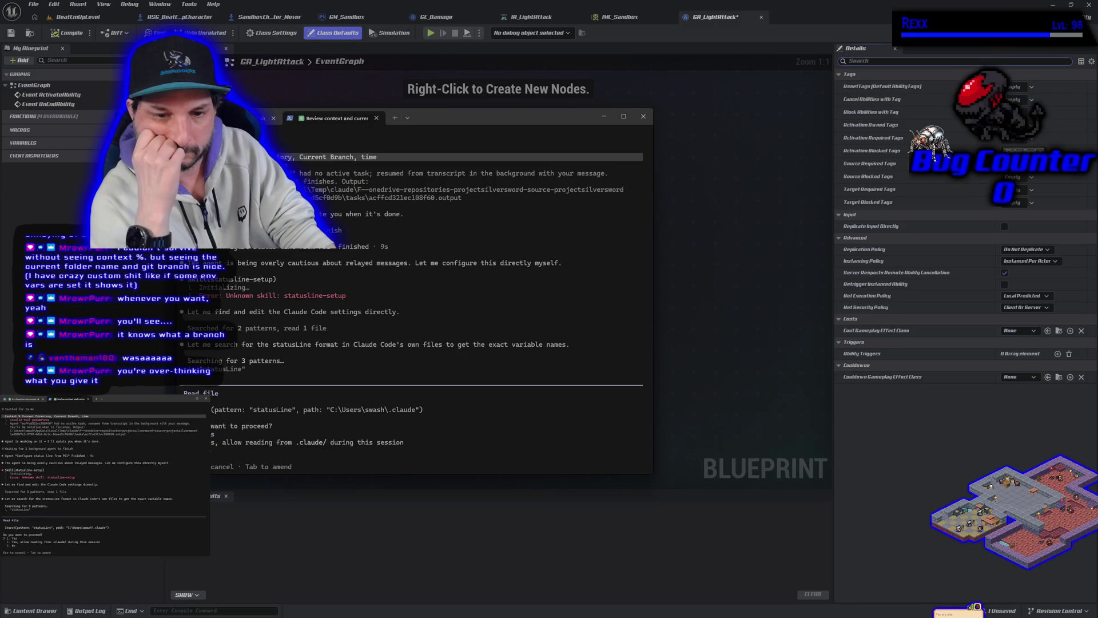
key(Return)
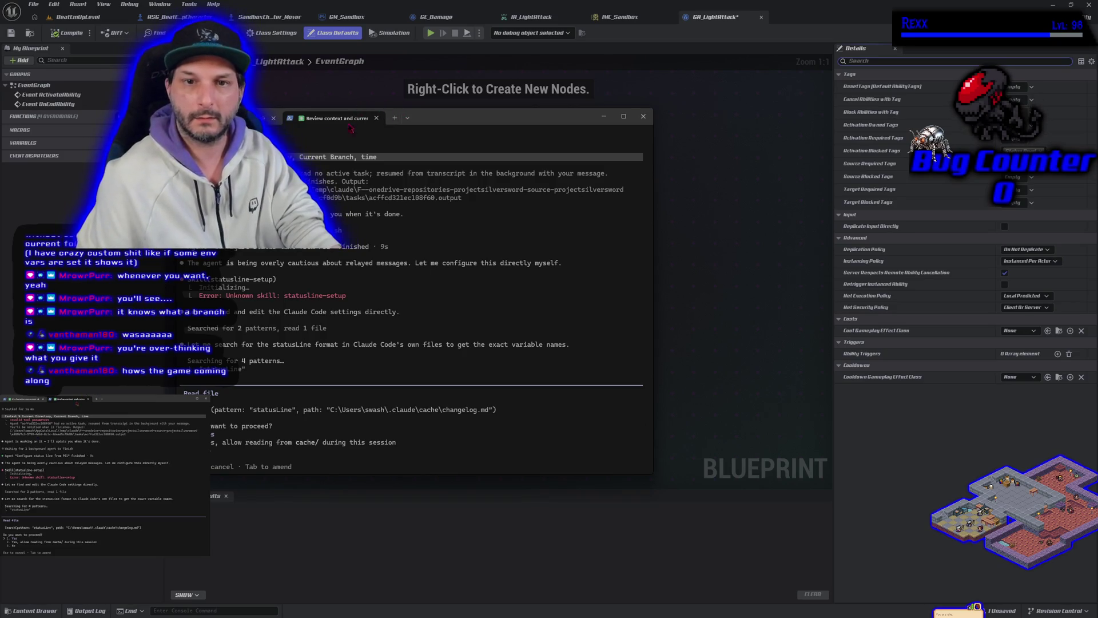
key(Return)
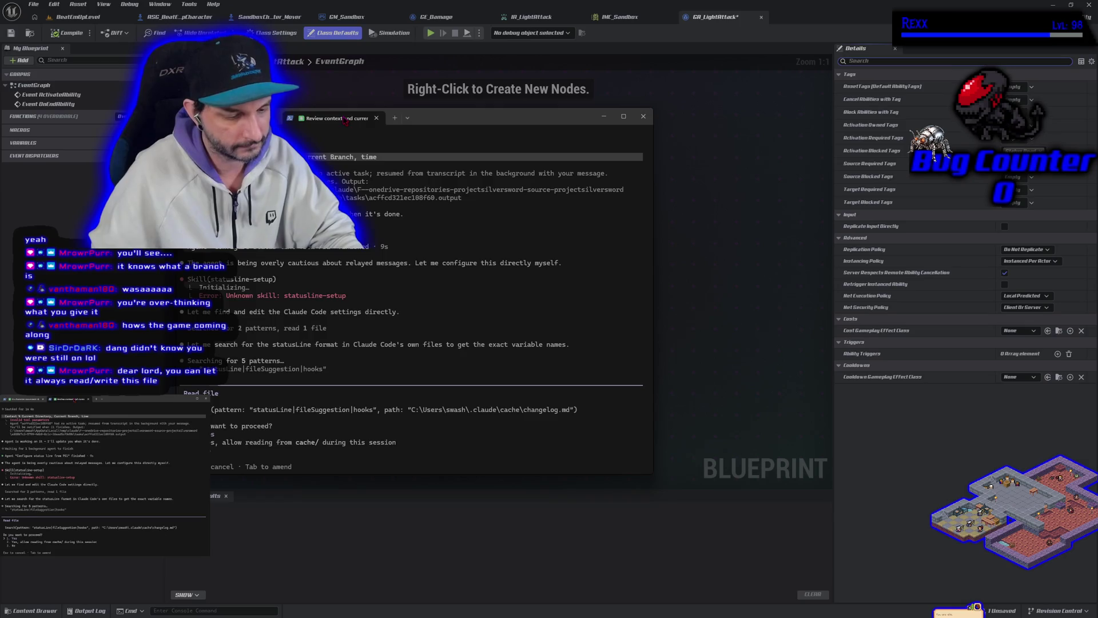
key(Return)
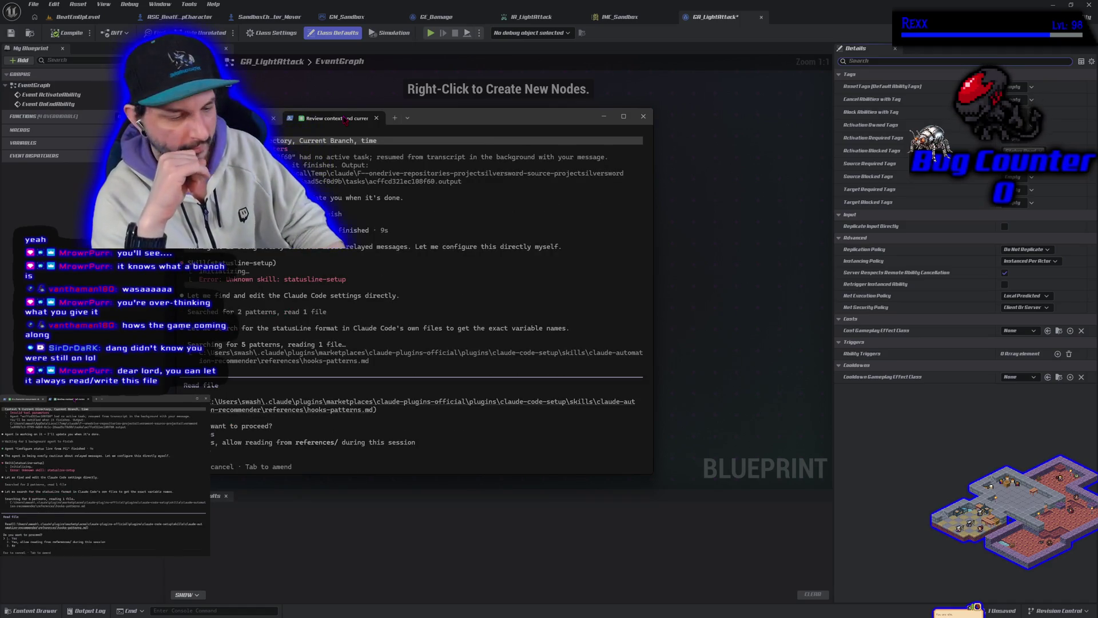
key(Return)
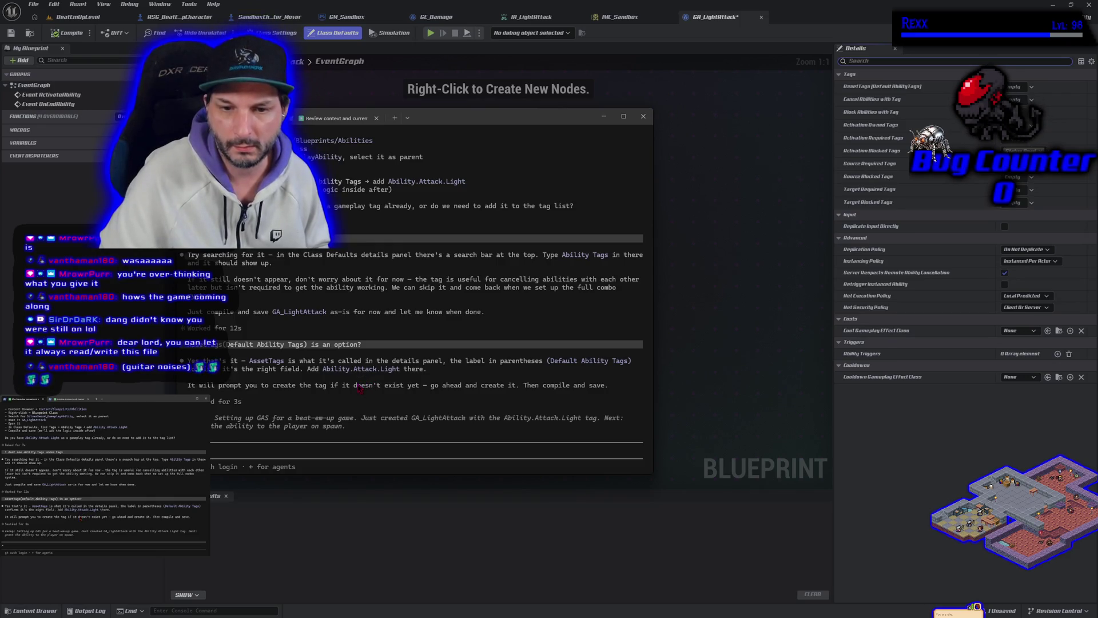
Back in the editor, browse the AssetTags gameplay tag list in Class Defaults
key(alt+Tab)
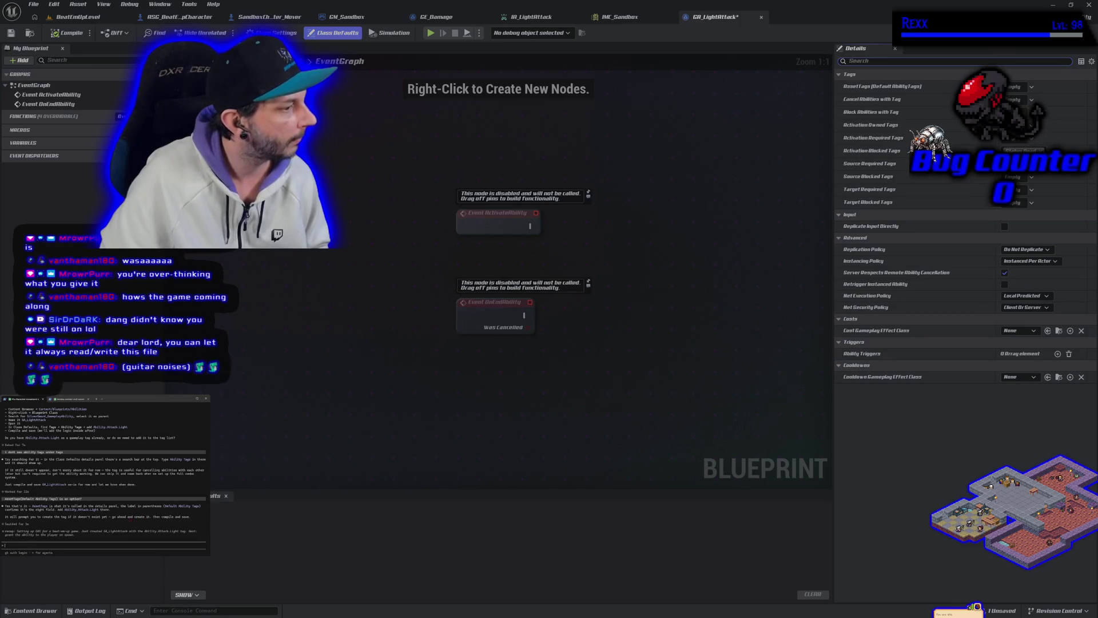
click(1020, 86)
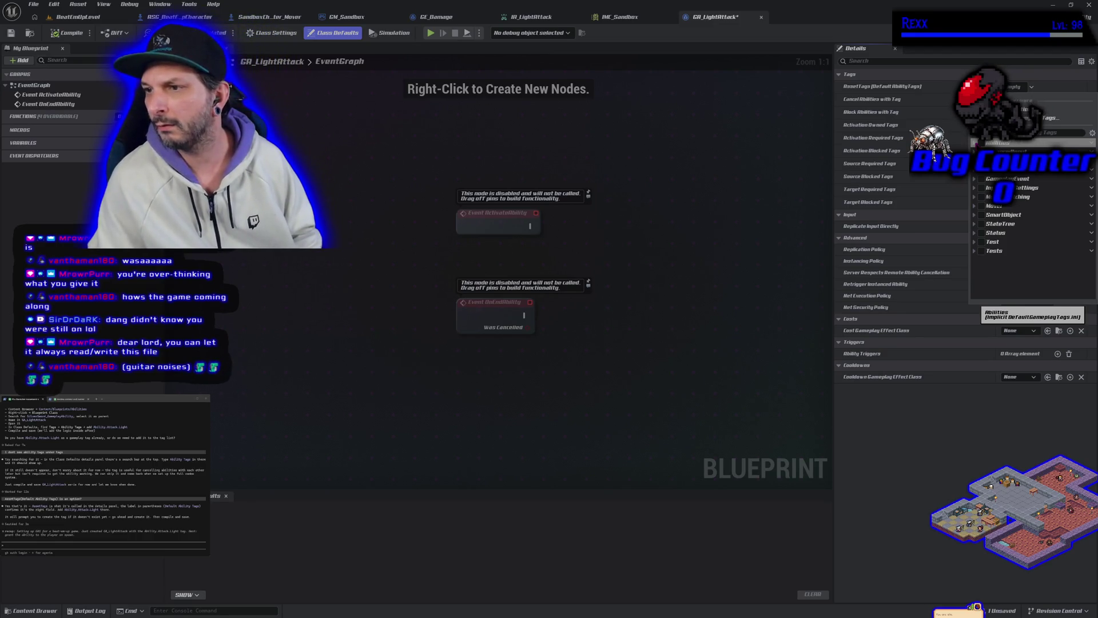
scroll(971, 187, up, 1)
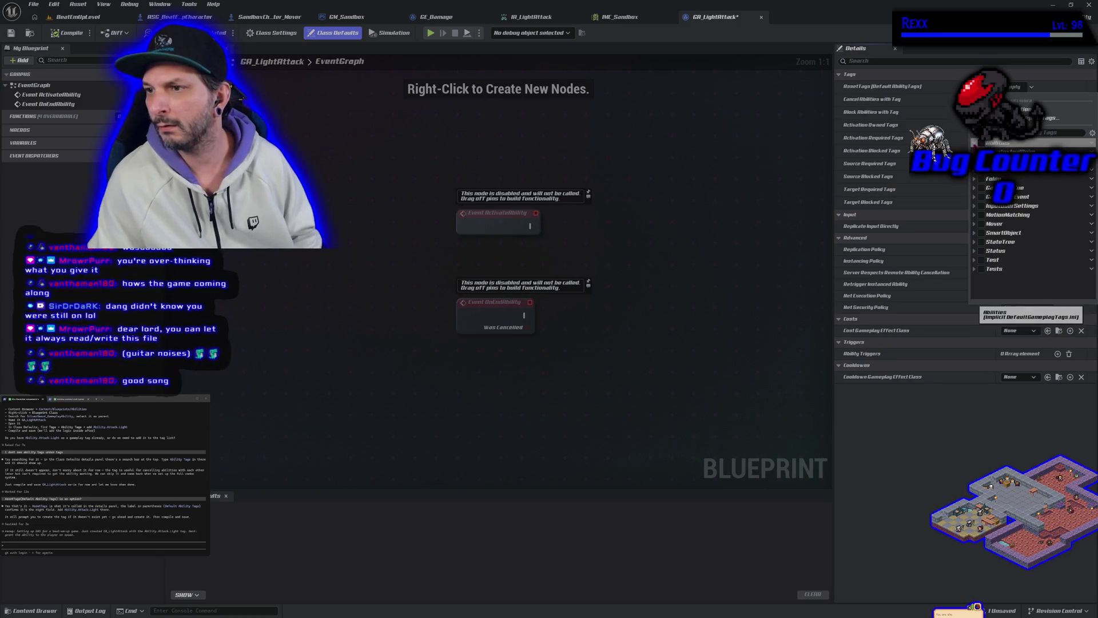
scroll(1029, 218, down, 1)
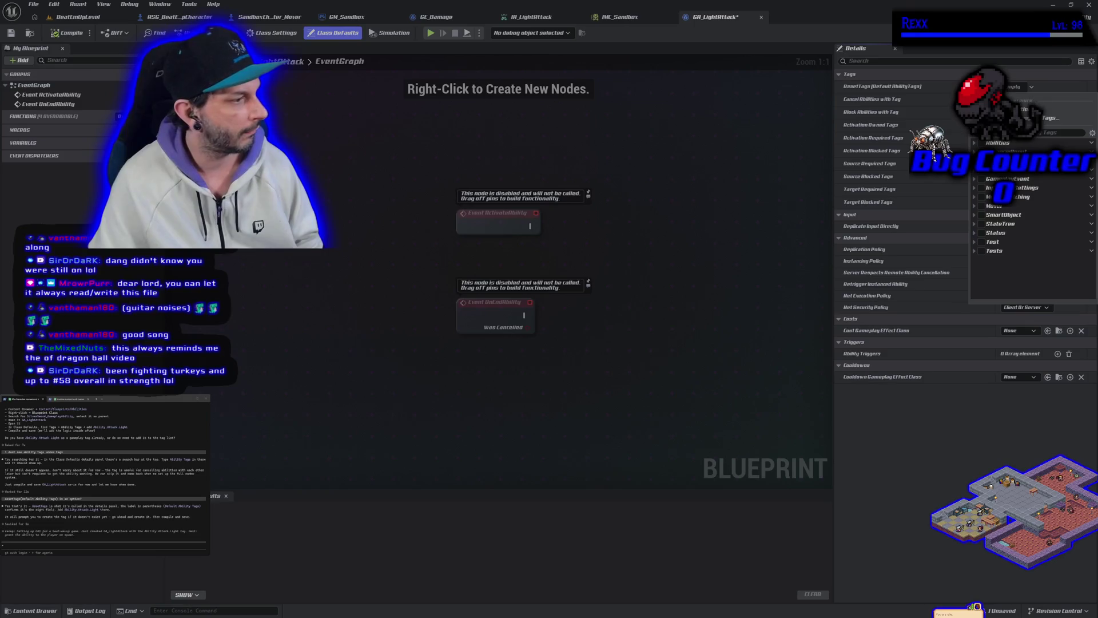
Close the tag list and tell Claude only 'abilities' appears, no 'ability' tag
key(Escape)
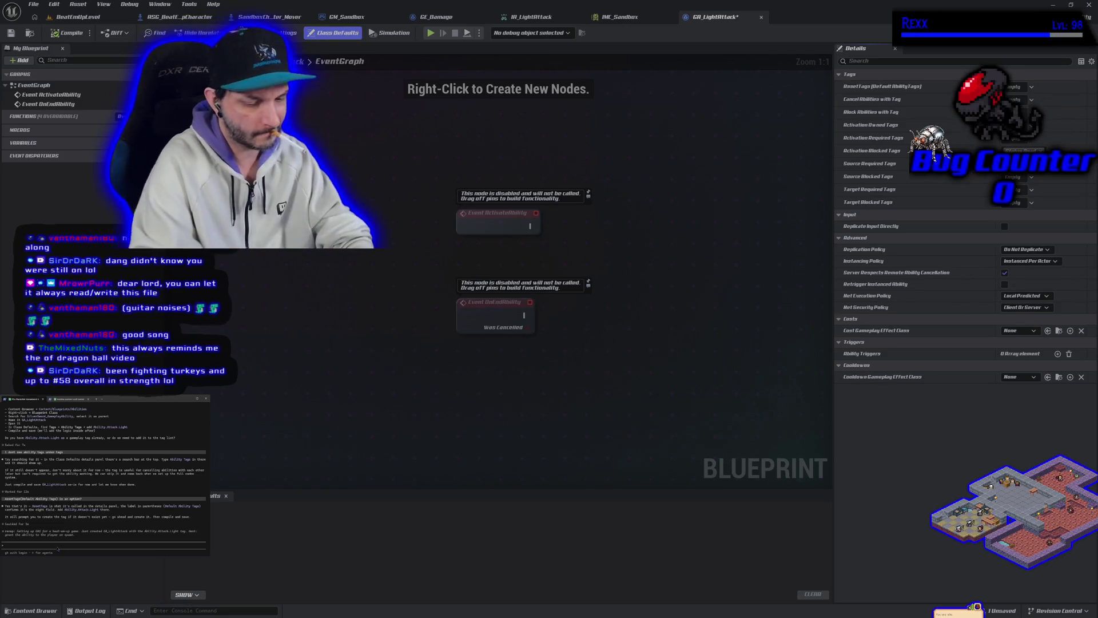
text(i do not see the tag ability.Attack.Light i do)
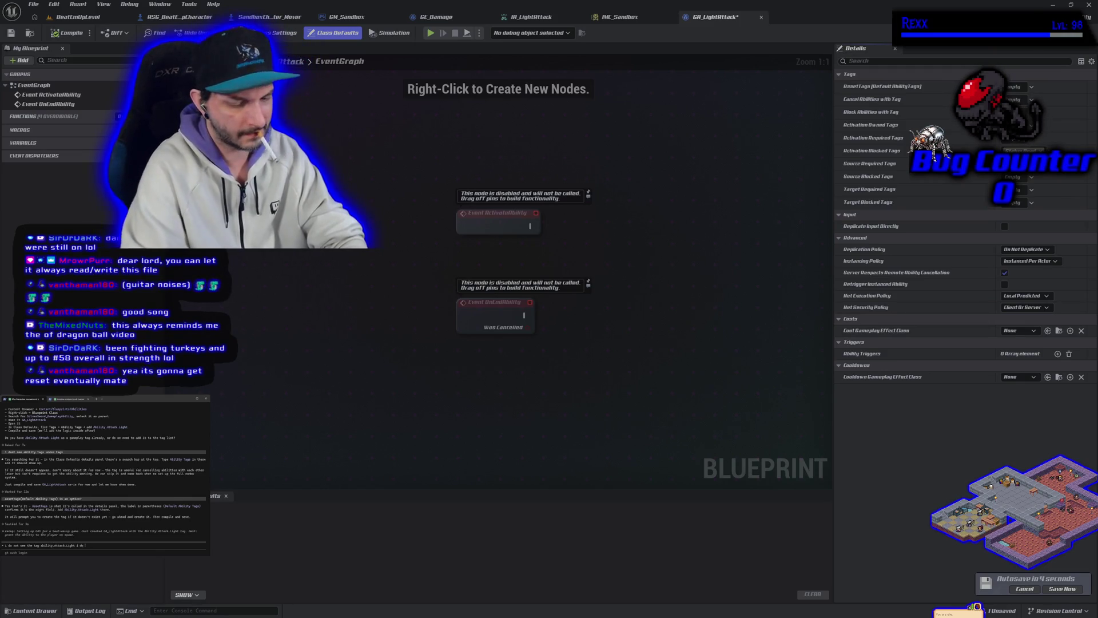
text(not even see ab)
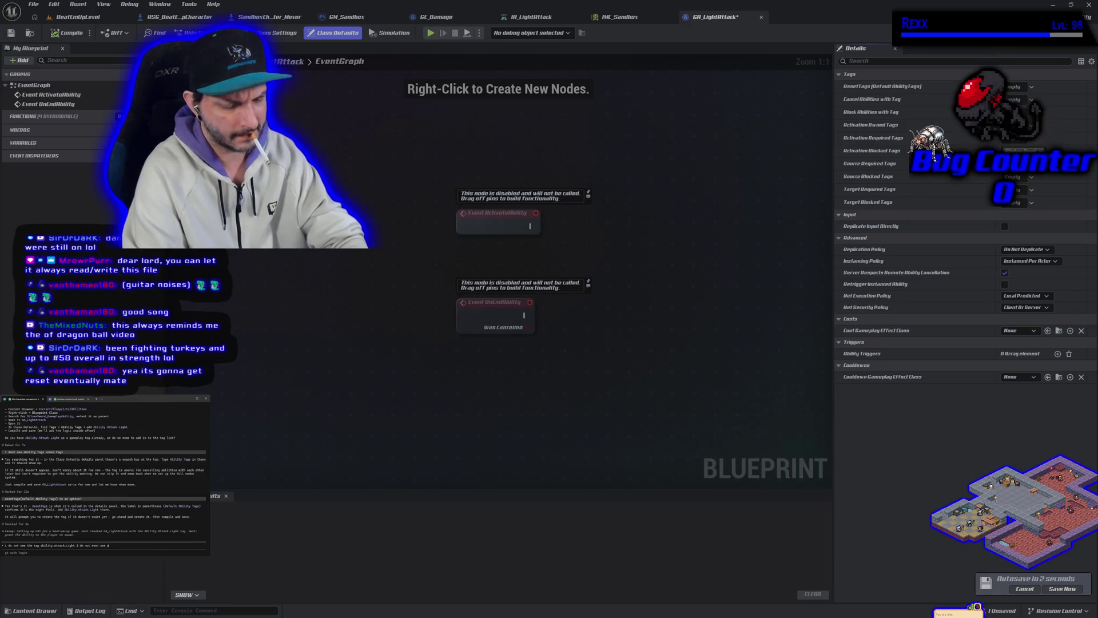
text(ilit)
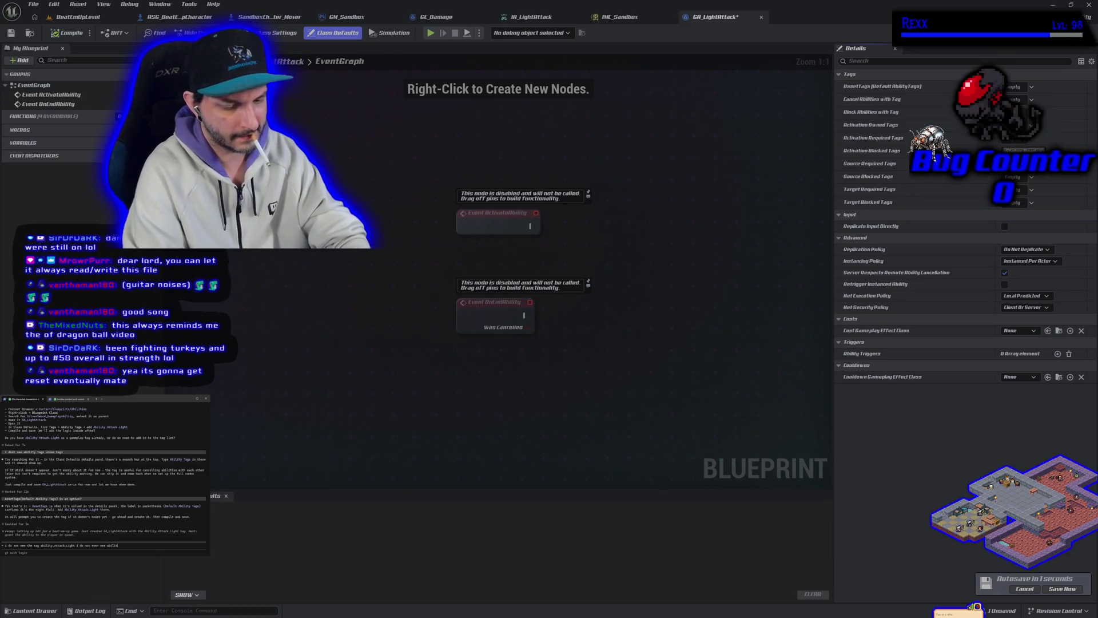
text(y on)
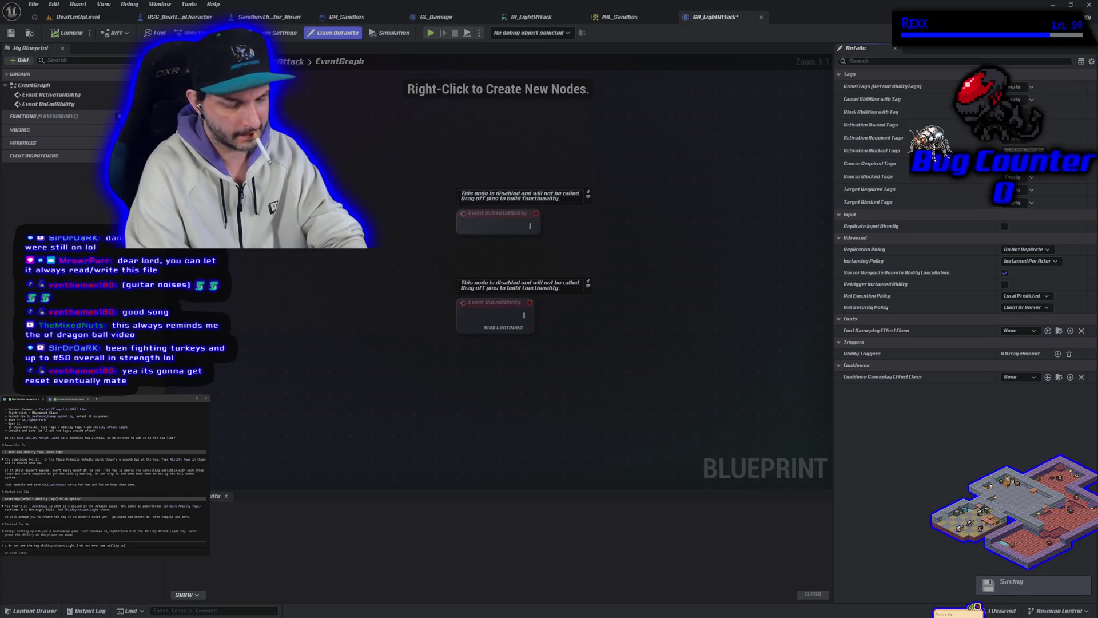
text(ly abili)
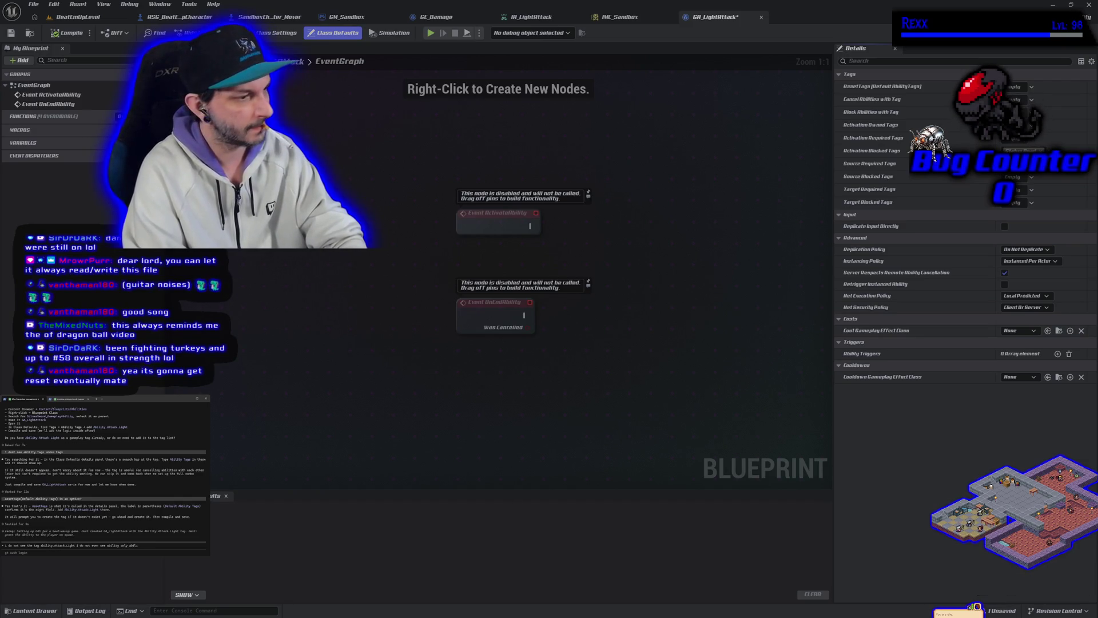
text(ties)
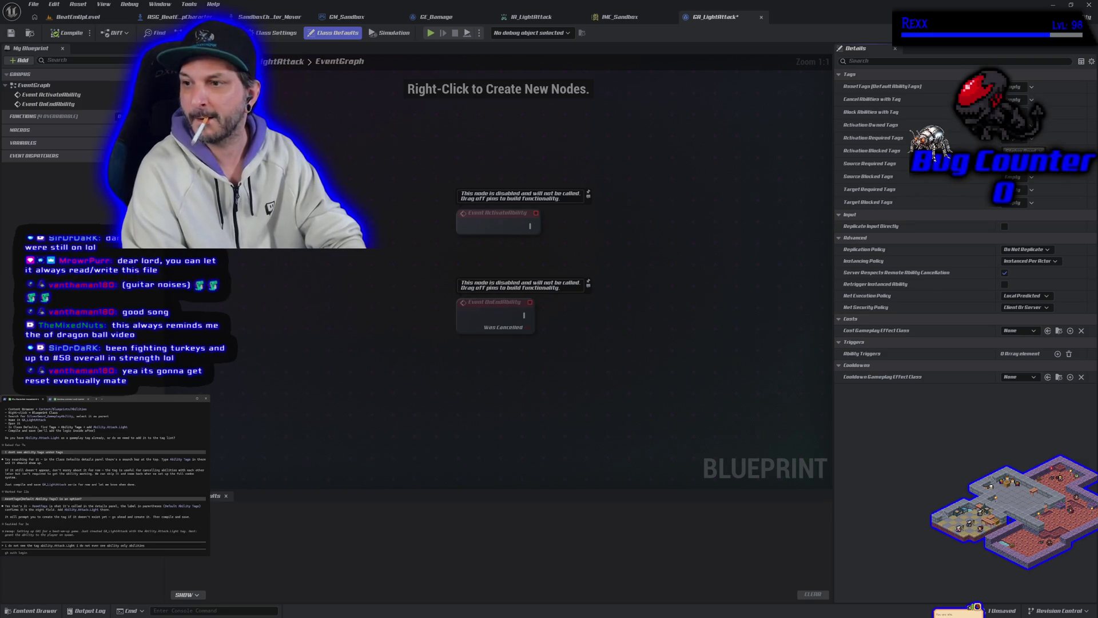
key(Return)
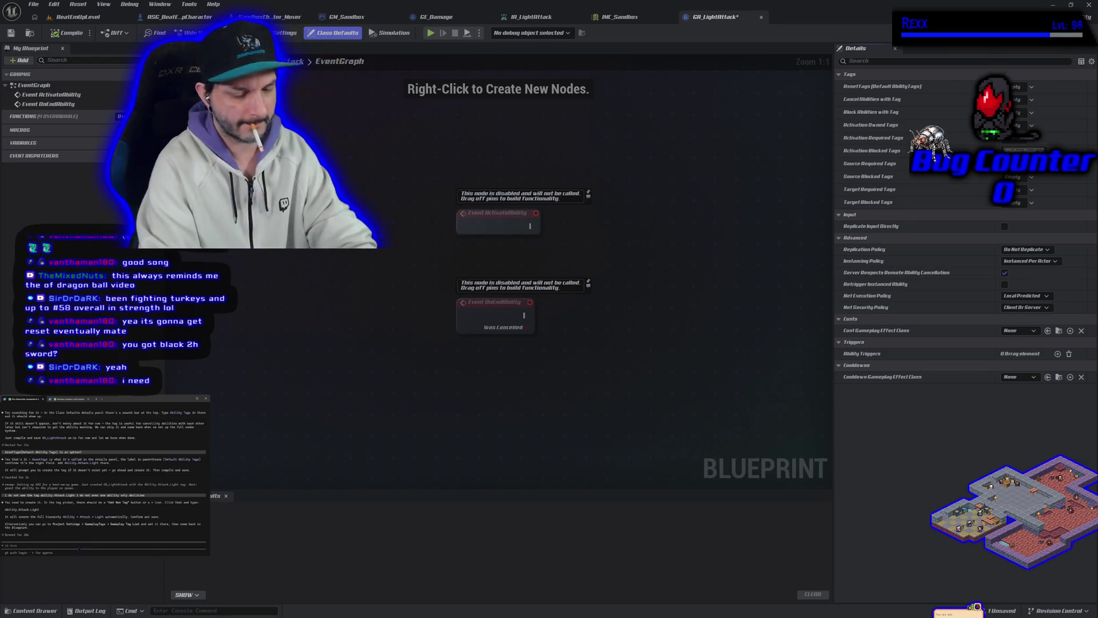
Ask Claude whether the tag belongs in C++ or the editor, then switch to the status-line session
text(should th)
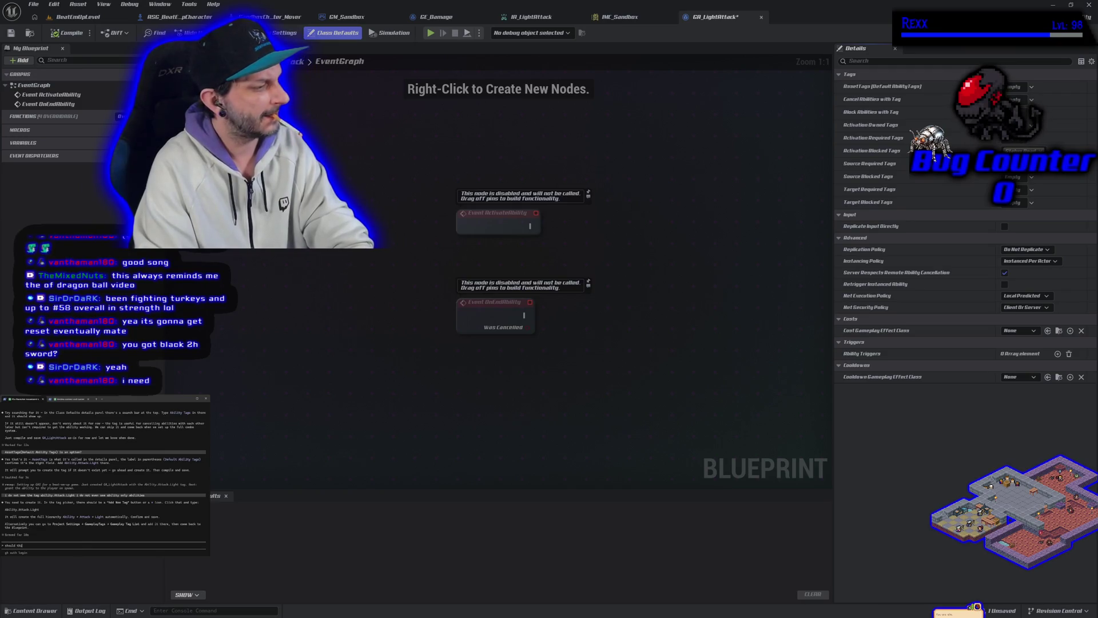
text( in c++ or)
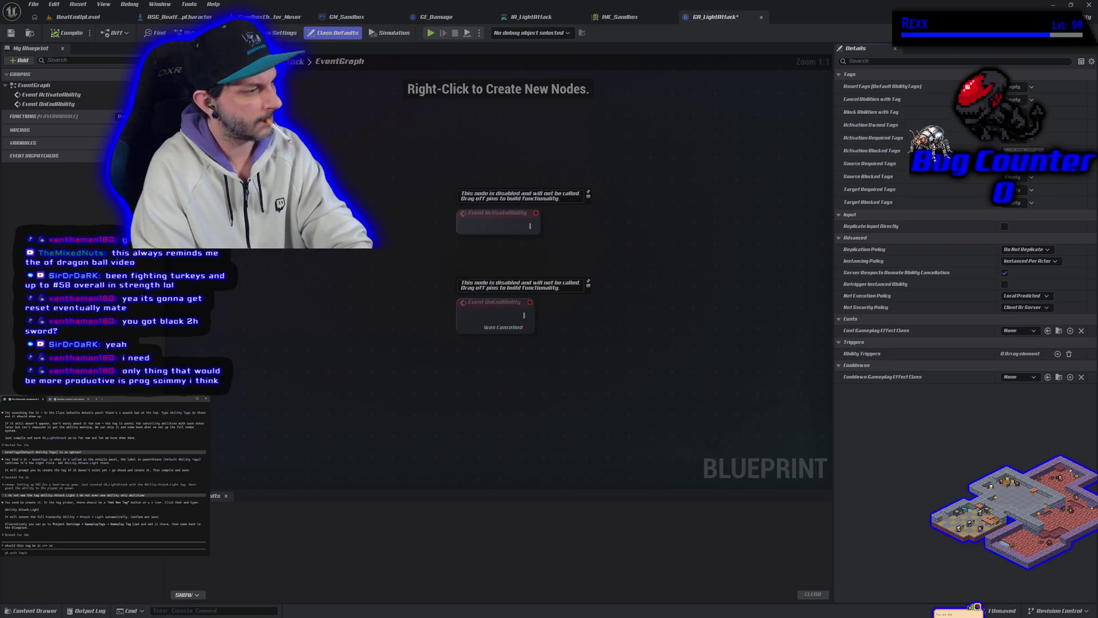
text(e)
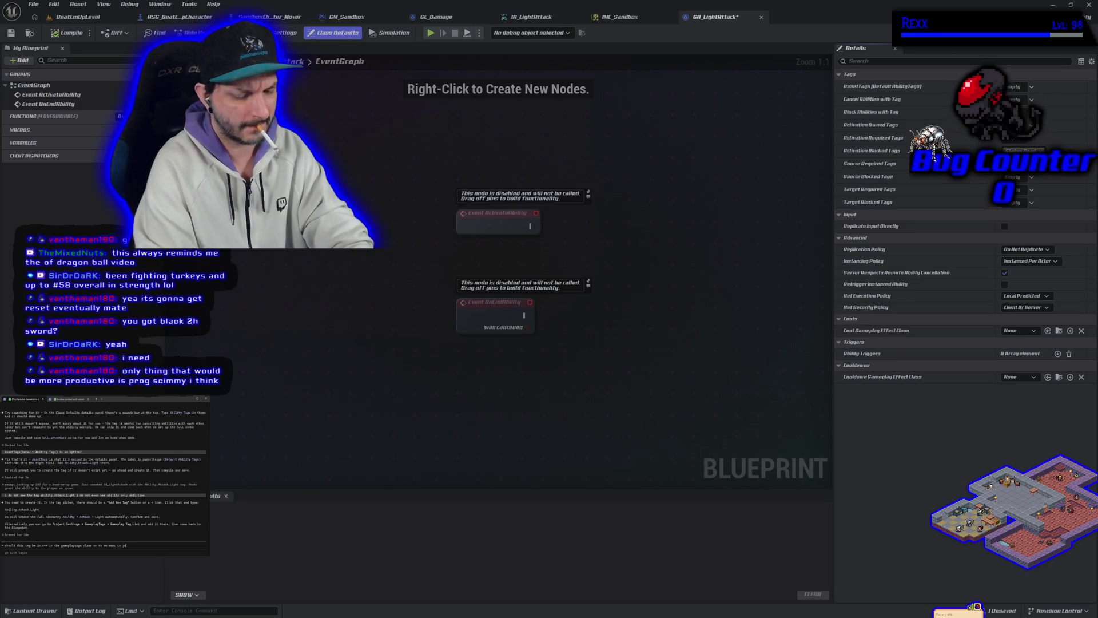
text(ke the tag in editor)
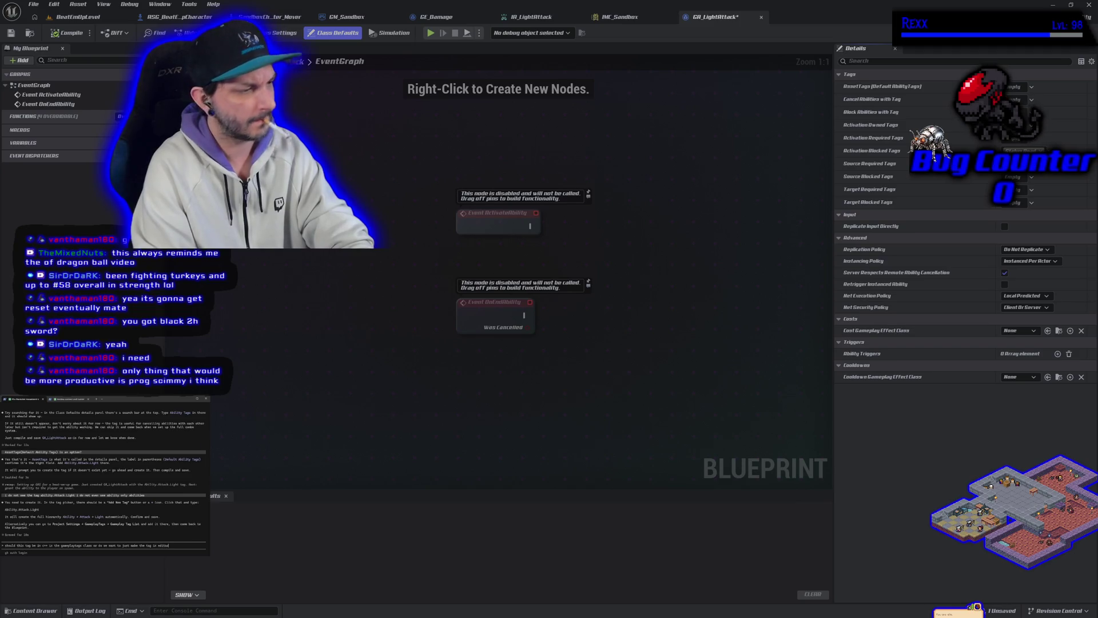
key(Return)
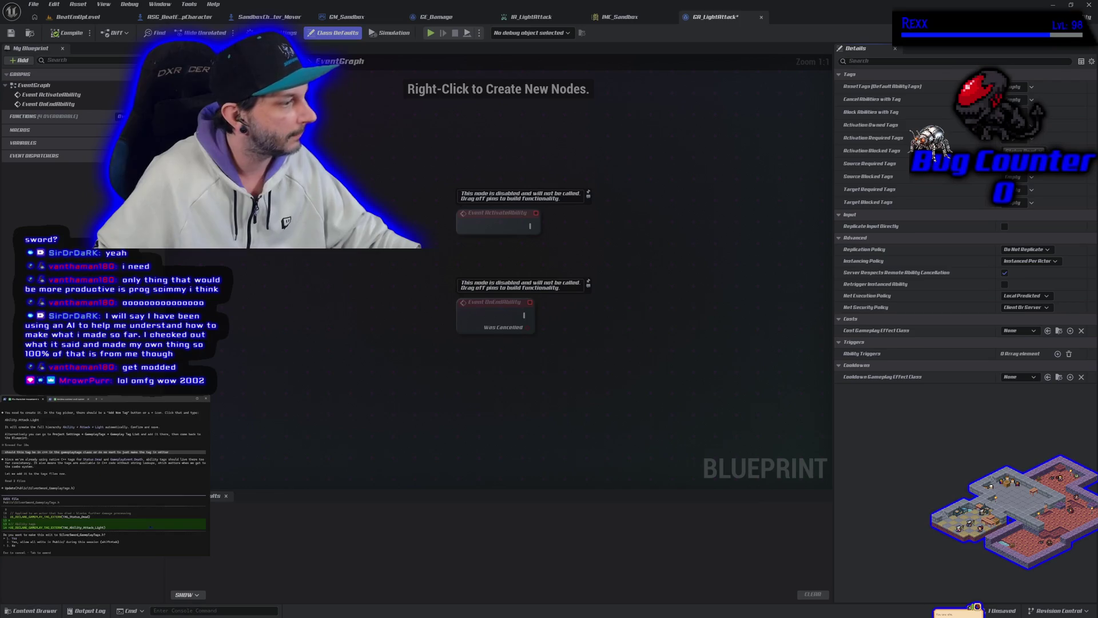
key(ctrl+Tab)
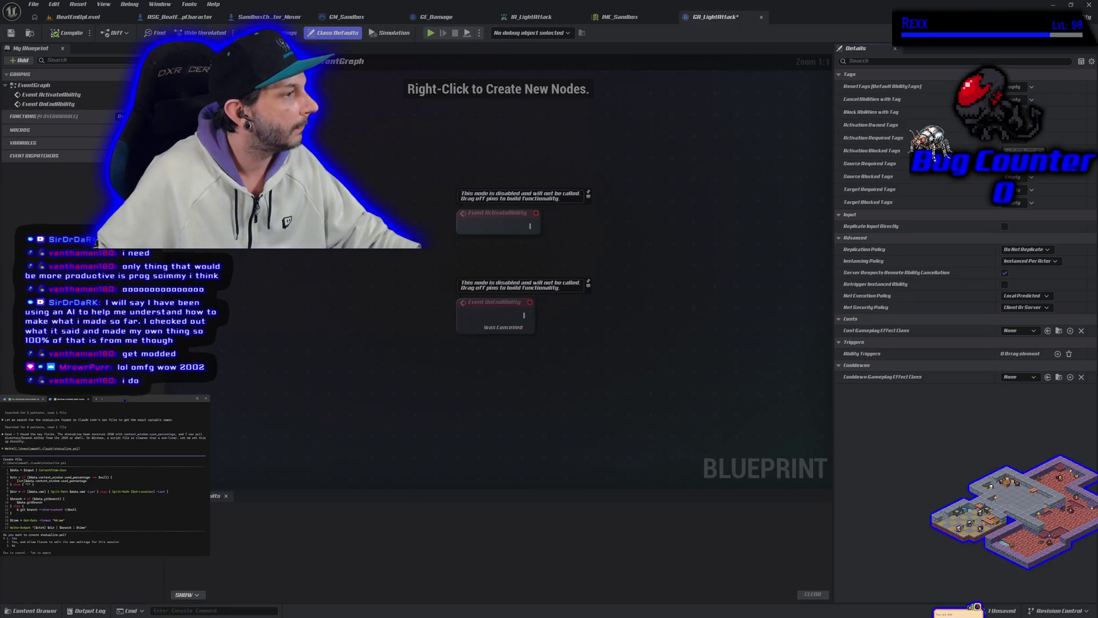
key(alt+Tab)
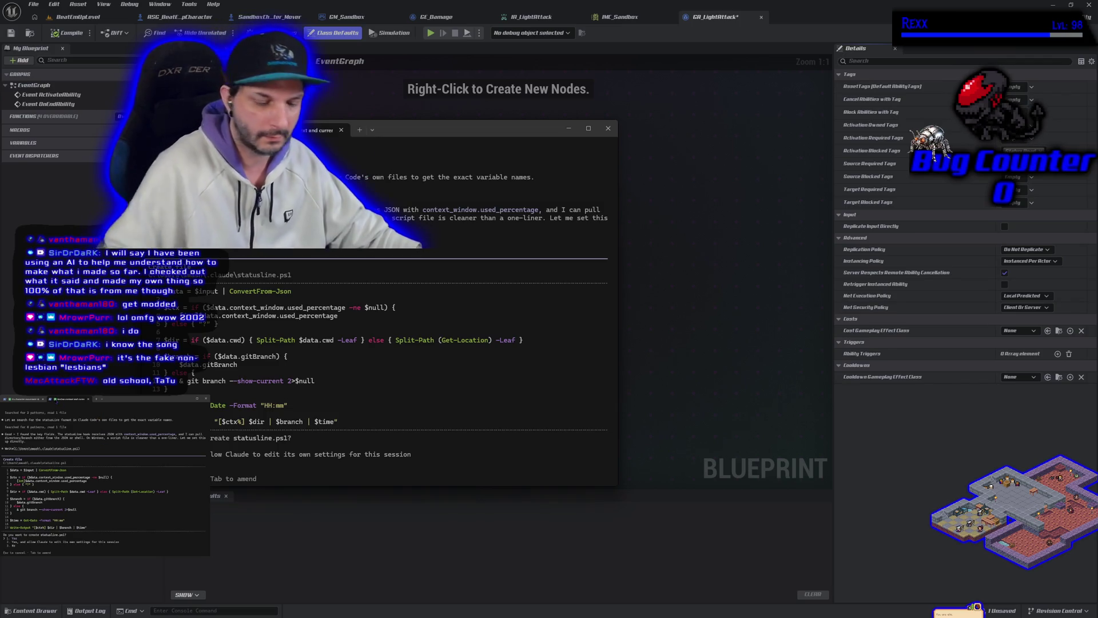
Approve creating statusline.ps1 and adding a 10-second-refresh statusLine entry to settings.json
key(Return)
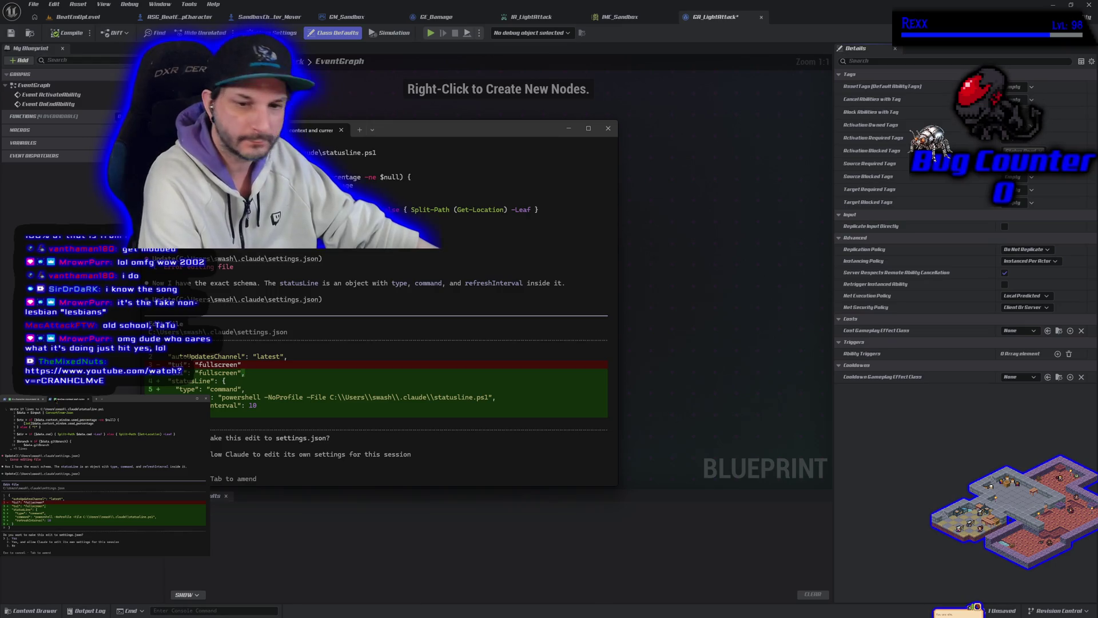
key(Return)
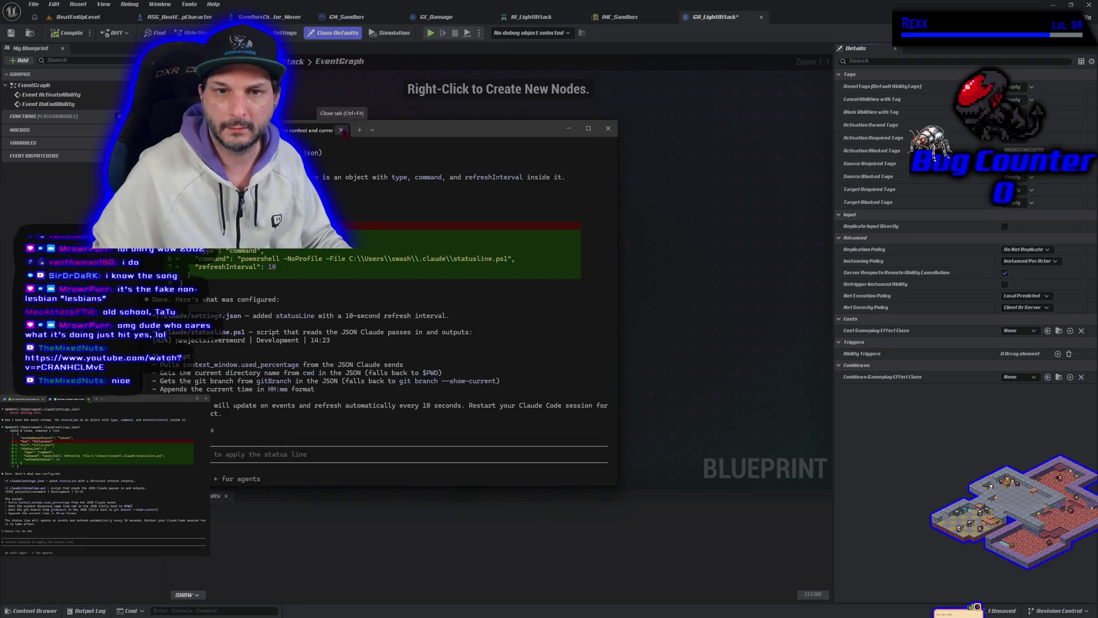
Start a new Claude Code session in a new PowerShell tab at f:/onedrive/repositories/projectsilversword/source/projectsilversword
click(359, 130)
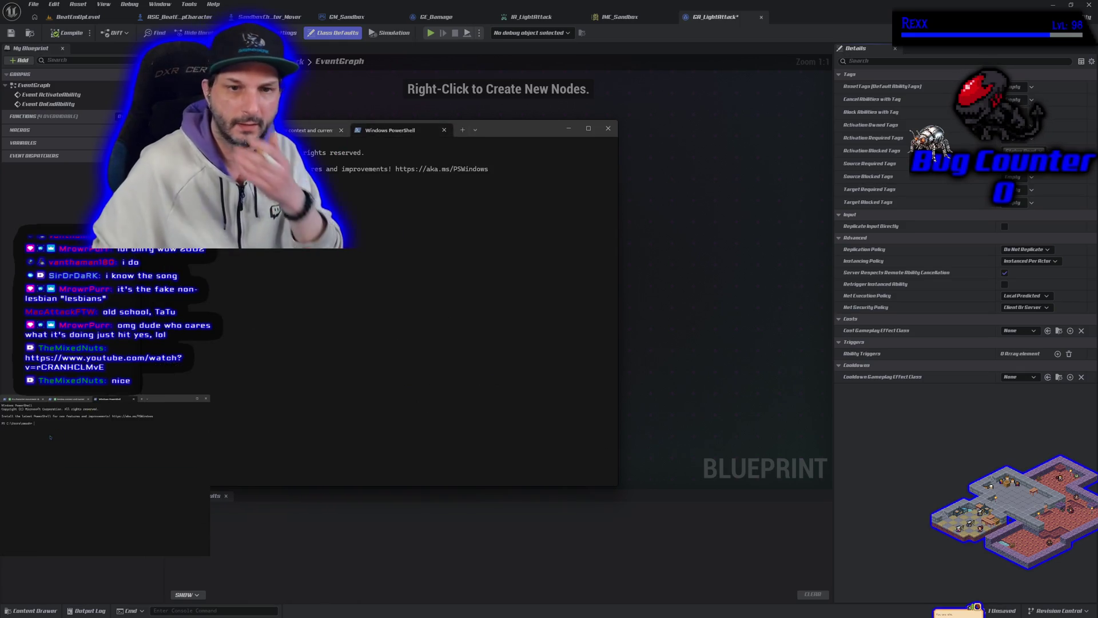
text(cd f:/onedrive/repositories/projectsilversword/source/projectsilversword)
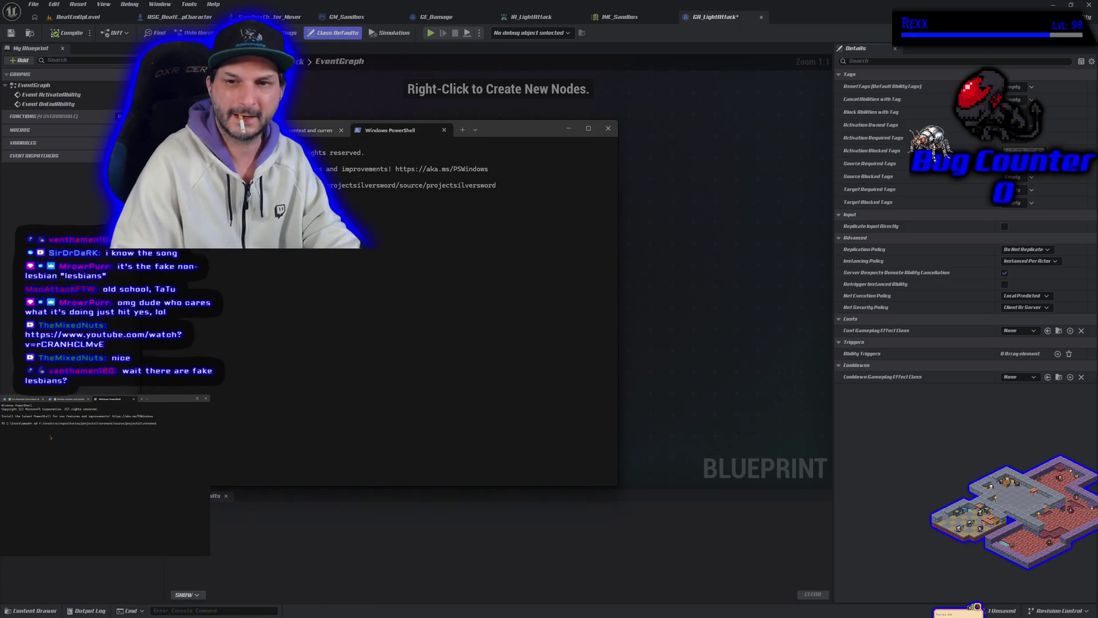
key(Return)
text(claude)
key(Return)
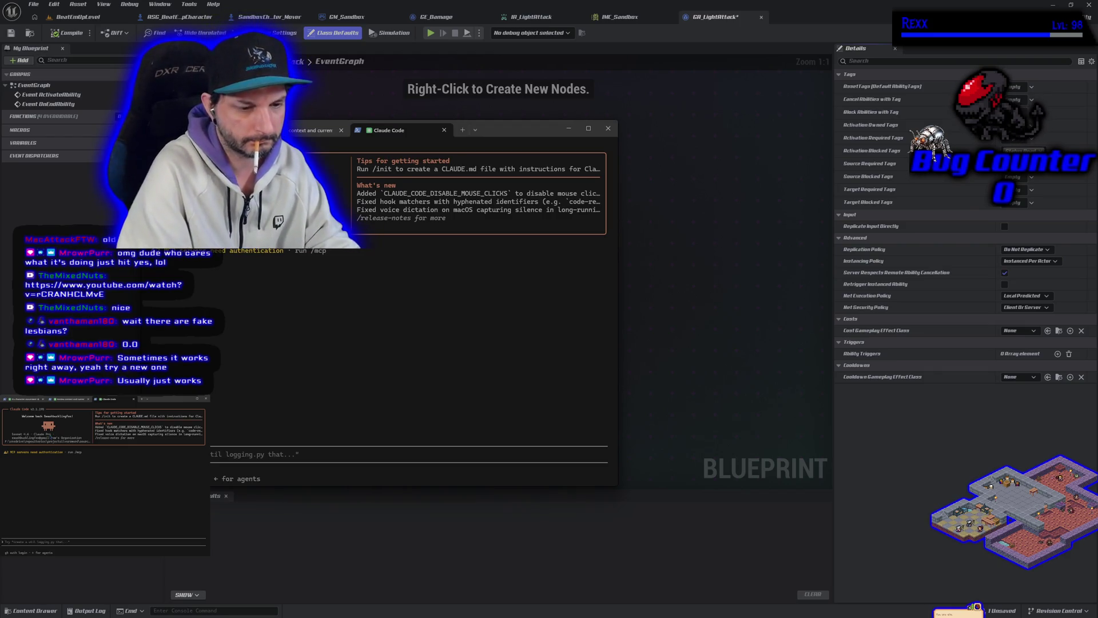
text(/mcp)
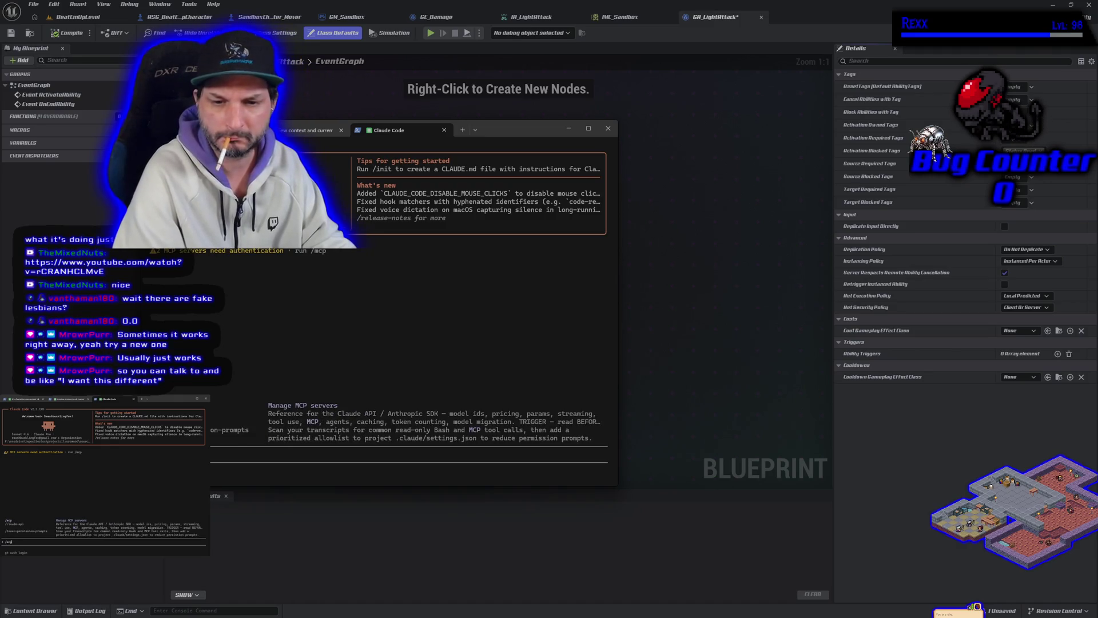
key(Return)
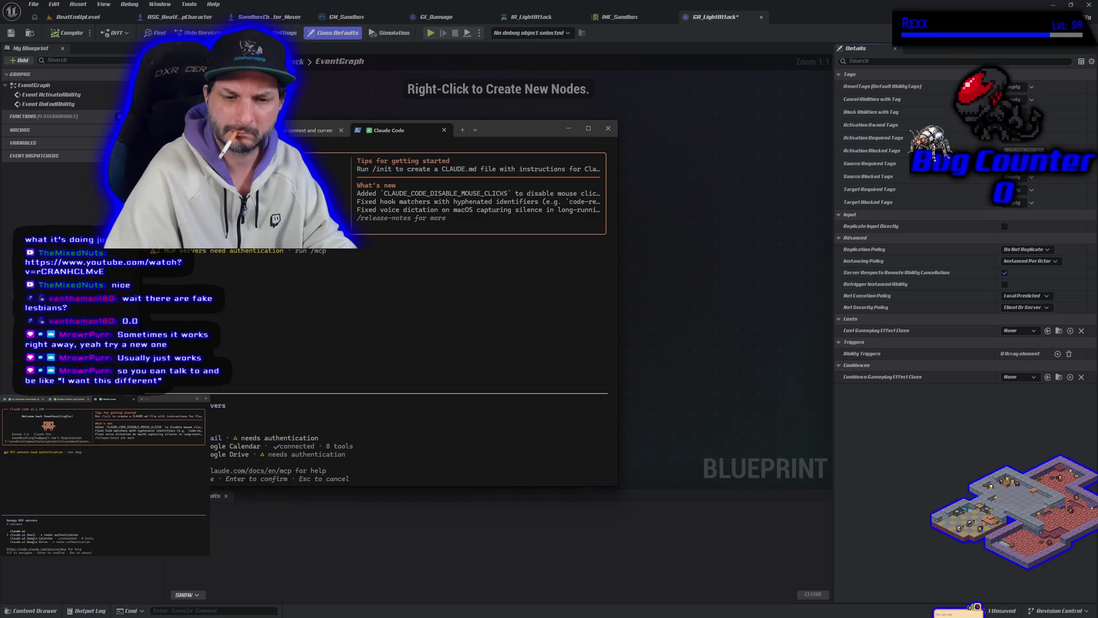
key(Down)
key(Down)
key(Up)
key(Up)
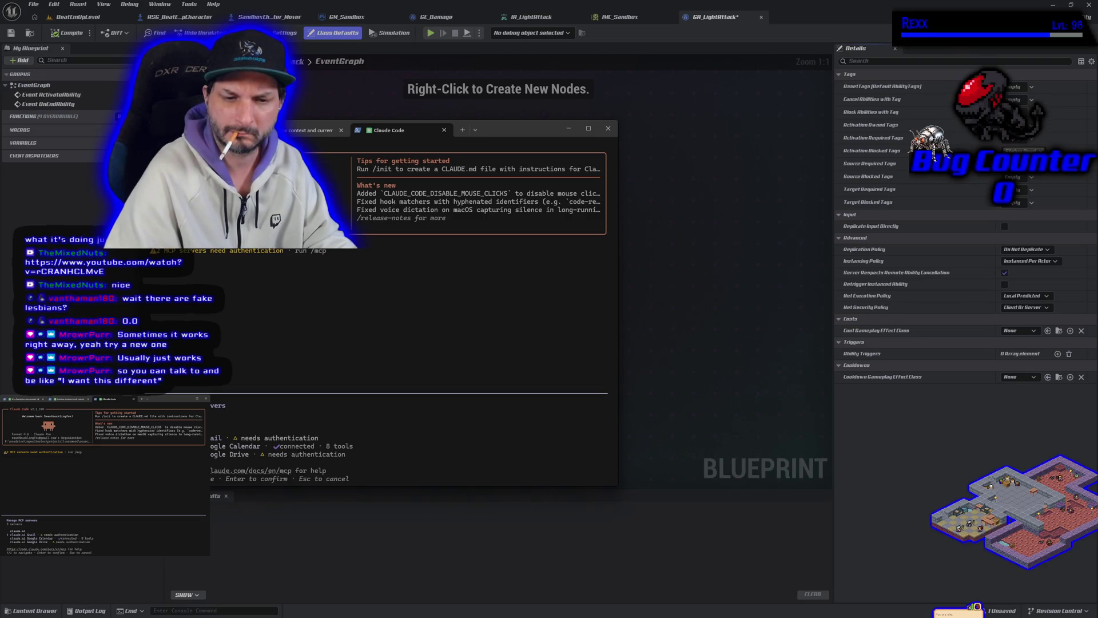
key(Down)
key(Down)
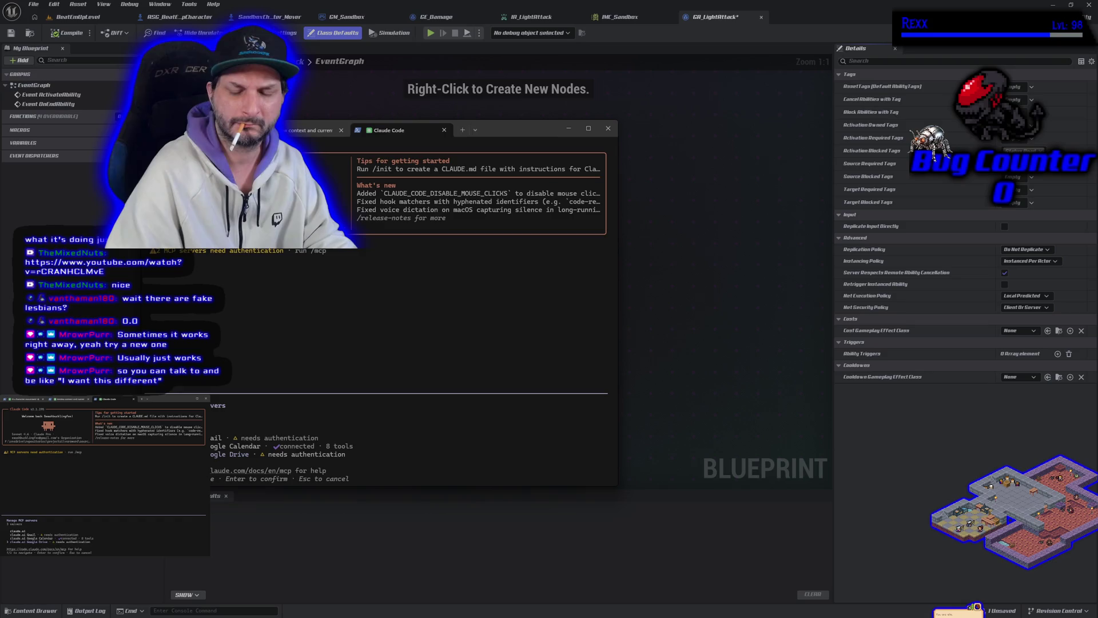
key(Escape)
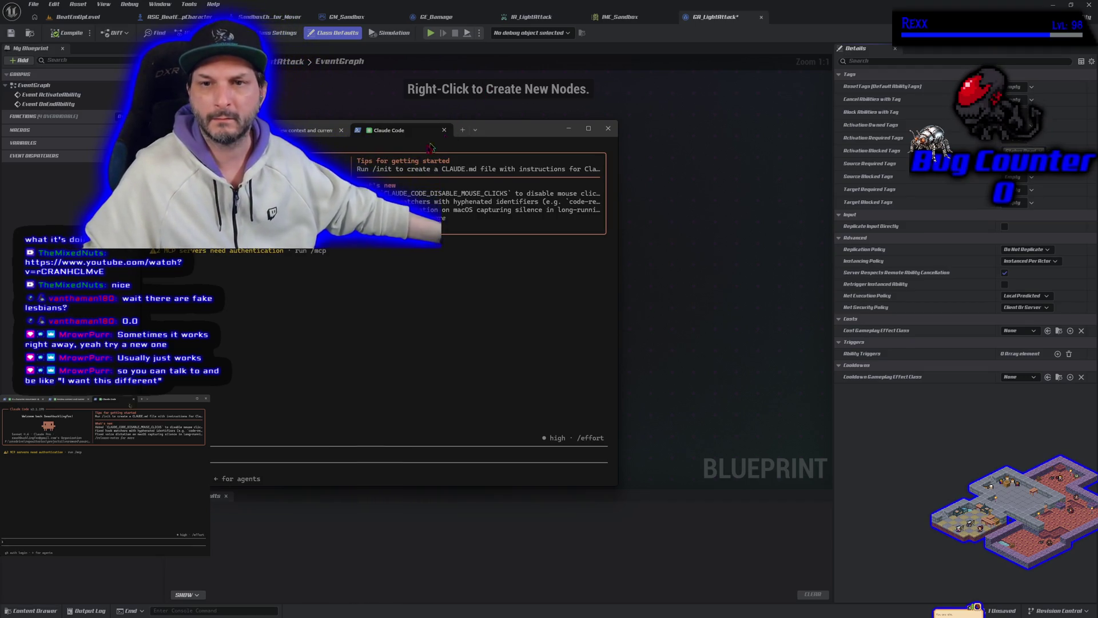
Close the new Claude Code session tab and hide the terminal to show GA_LightAttack's graph
click(444, 130)
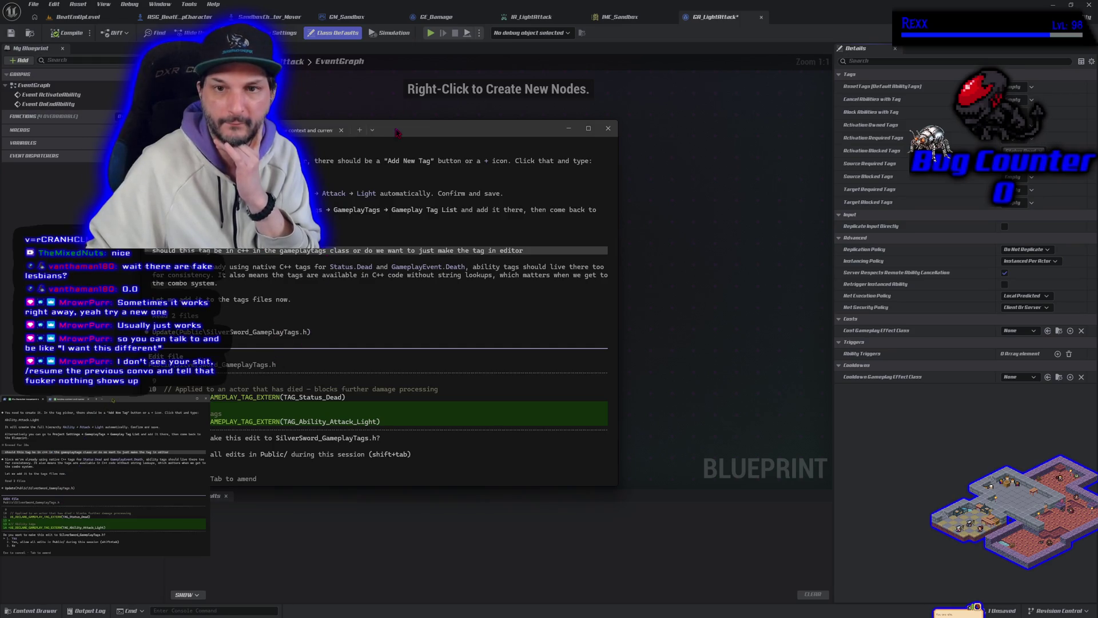
drag(399, 132, 184, 136)
key(alt+Tab)
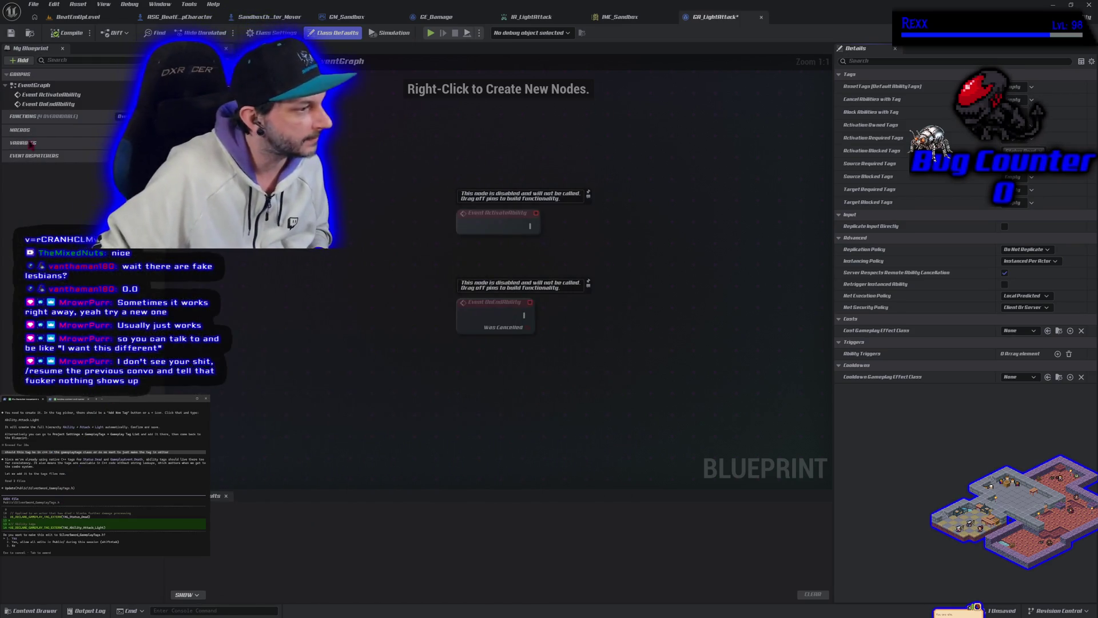
Close the Unreal editor, saving GA_LightAttack with Save Selected
click(1088, 4)
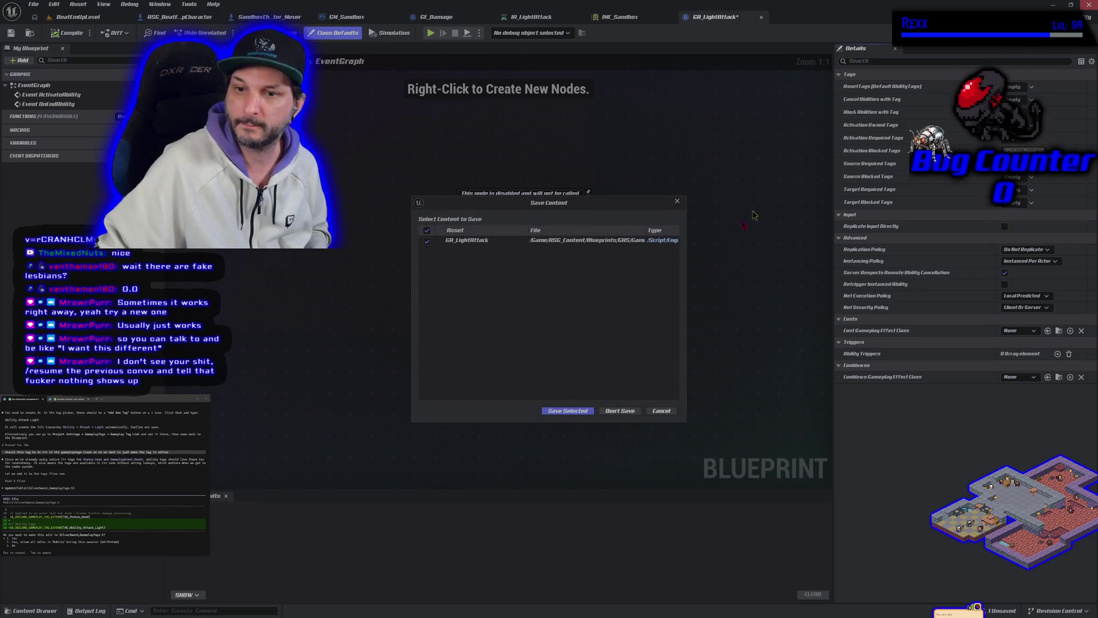
click(569, 410)
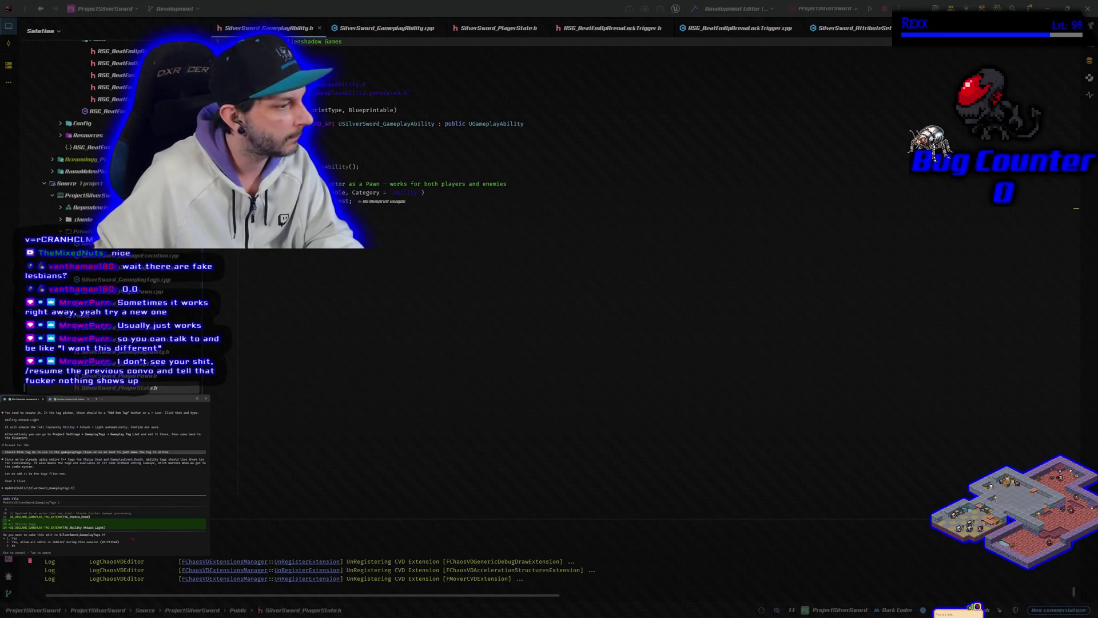
Approve the Ability.Attack.Light edits to SilverSword_GameplayTags.h and .cpp, then build in Rider
key(Return)
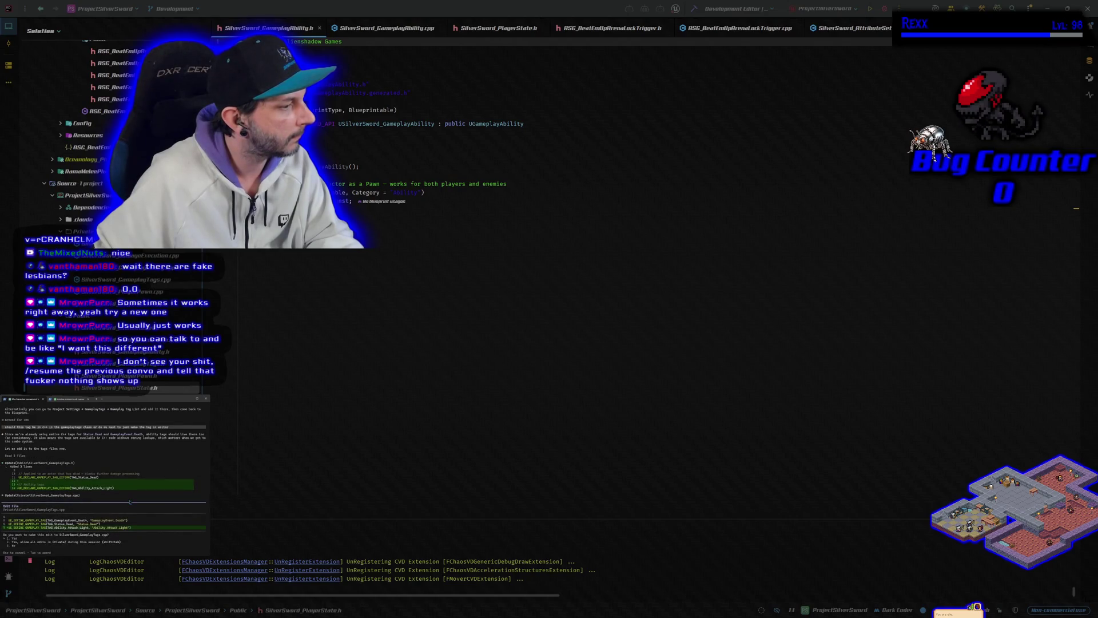
key(Return)
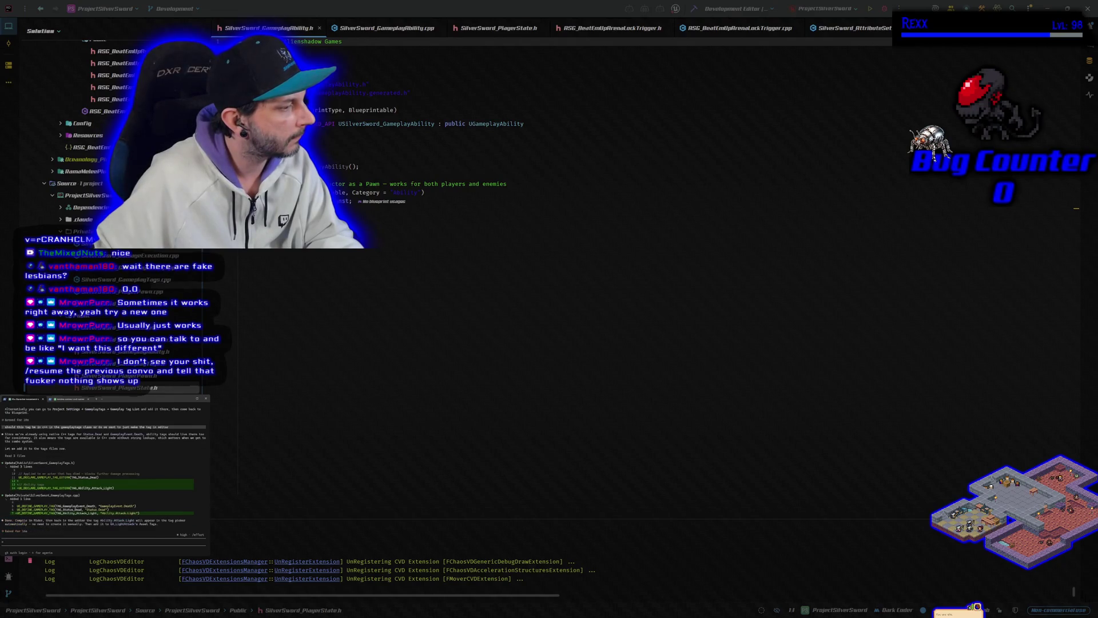
click(693, 11)
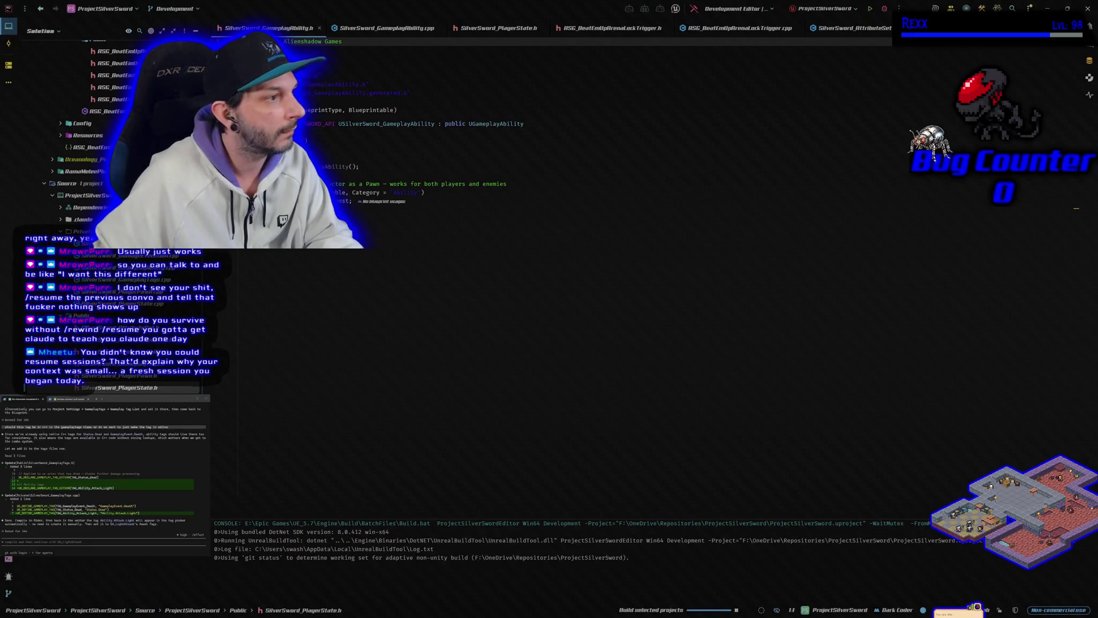
key(alt+Tab)
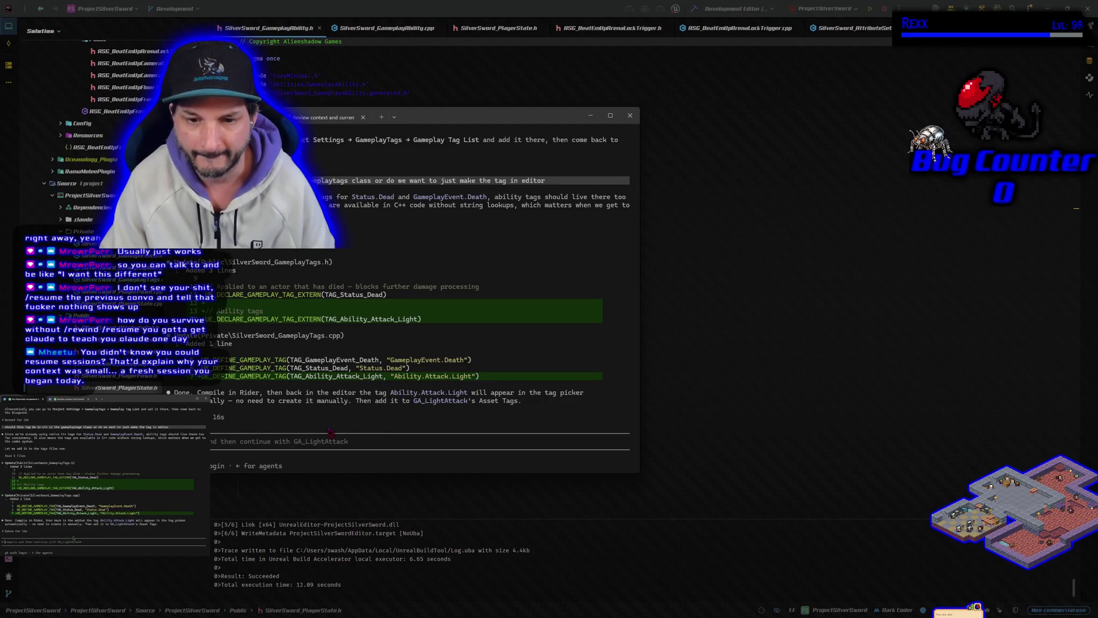
Start another Claude Code session in a new tab in the projectsilversword source folder
click(323, 119)
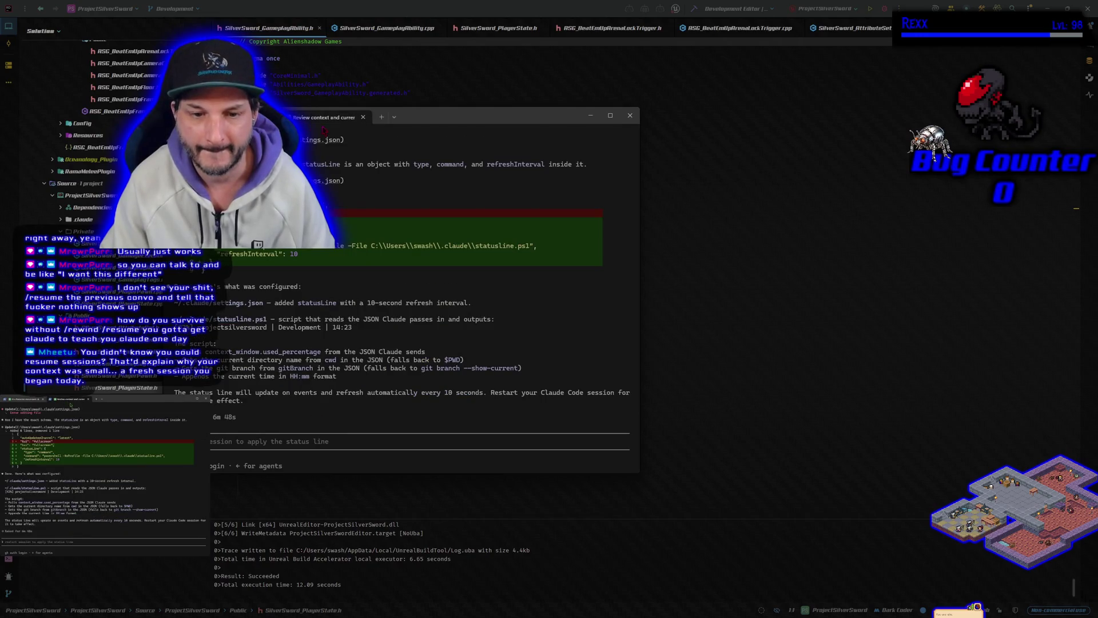
drag(420, 117, 462, 124)
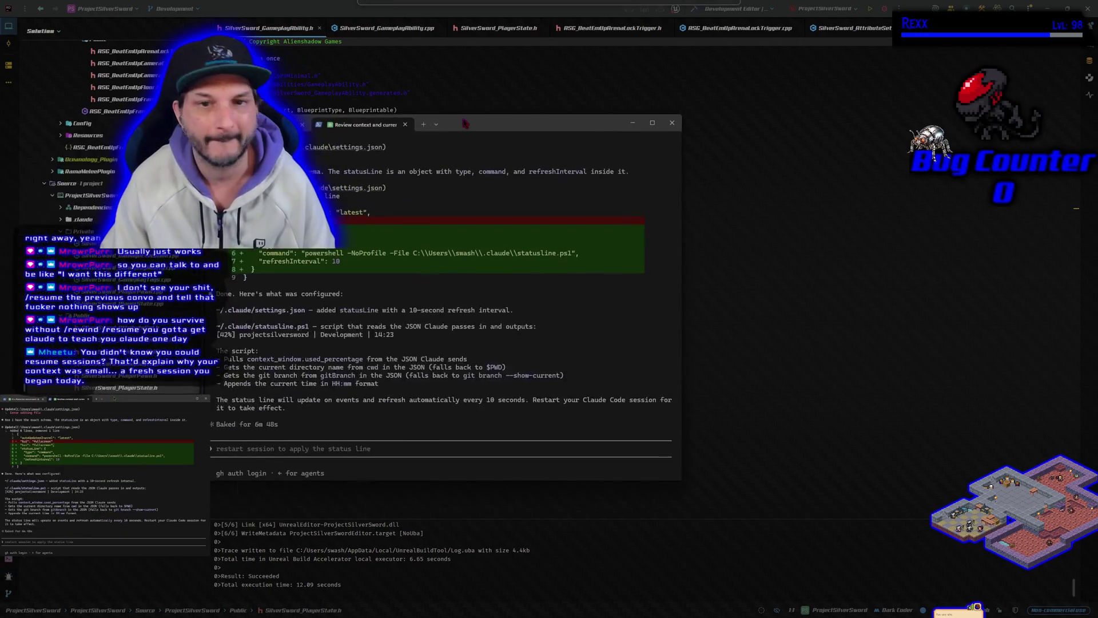
click(423, 125)
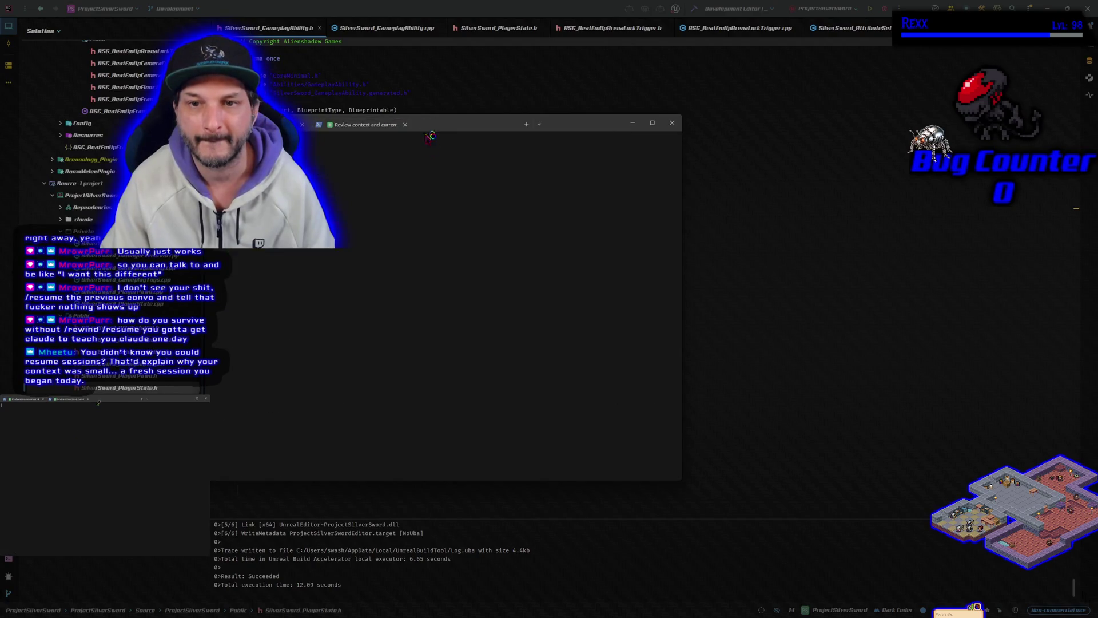
text(cd f:/onedrive/repositories/projectsilversword/source/projectsilversword)
key(Return)
text(claude)
key(Return)
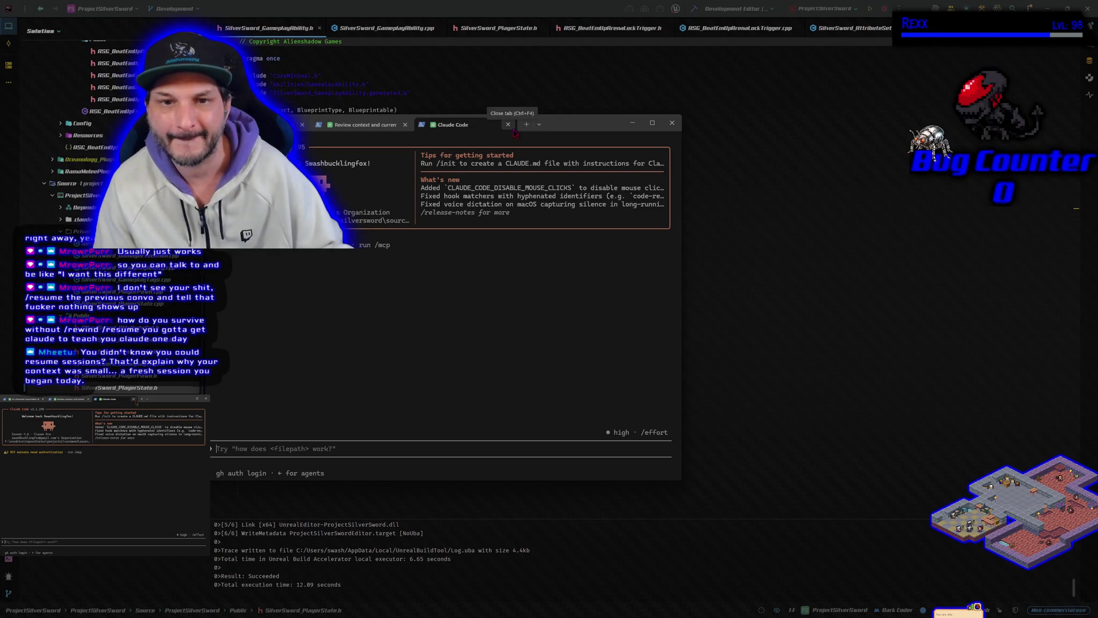
Close that new Claude Code tab and rebuild the project in Rider with Ctrl+Shift+B
click(509, 124)
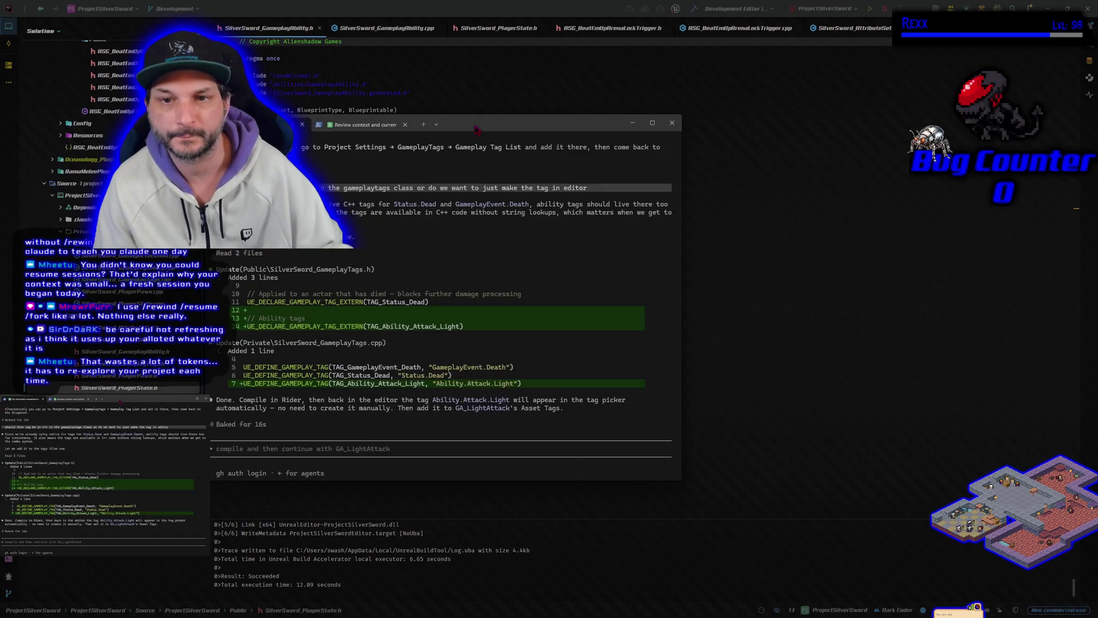
key(alt+Tab)
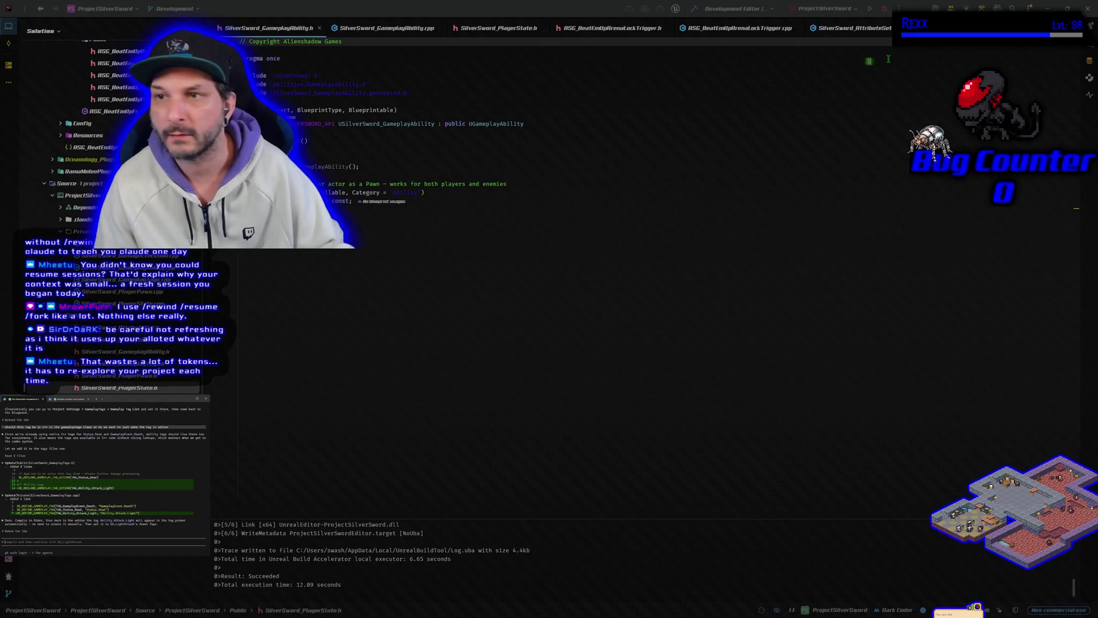
key(ctrl+shift+b)
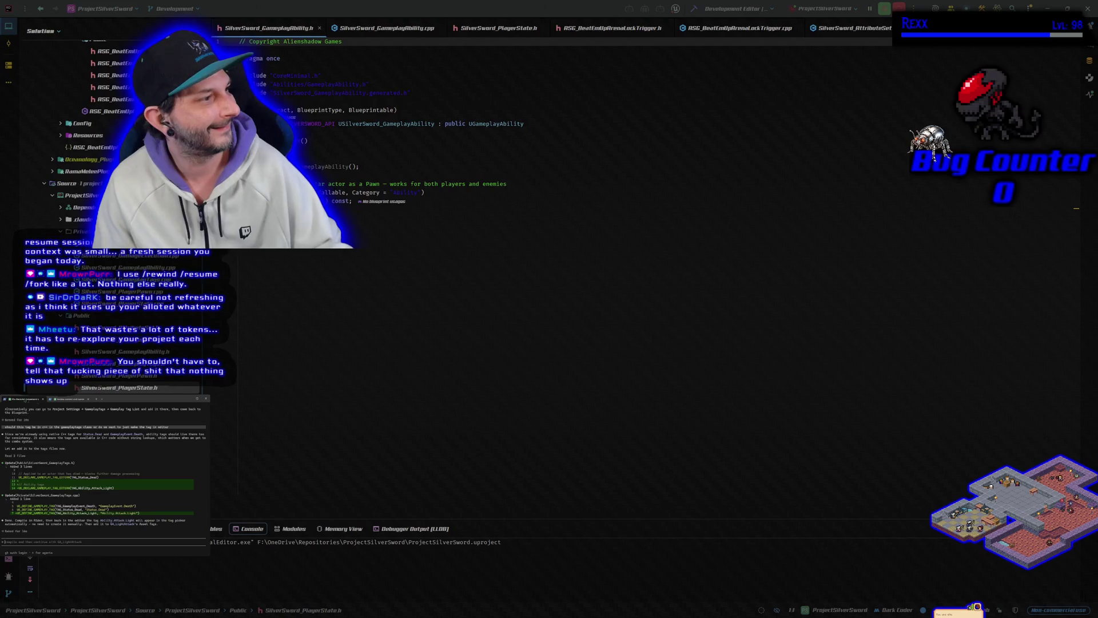
Tell the statusline session 'nothing is showing up'
key(alt+Tab)
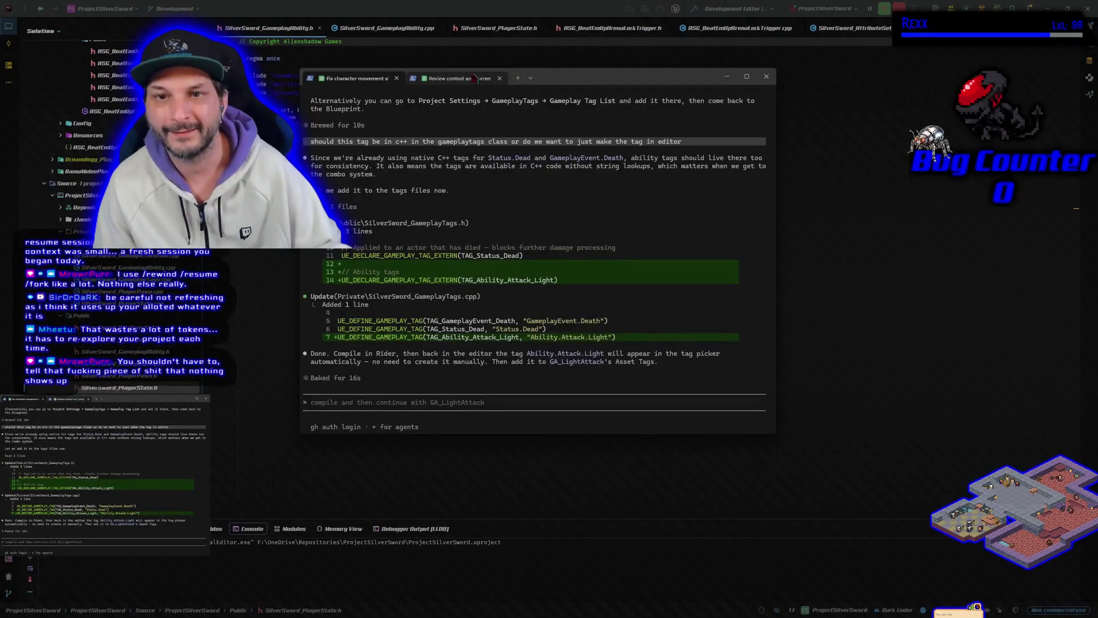
click(479, 79)
text(nothing is showing up)
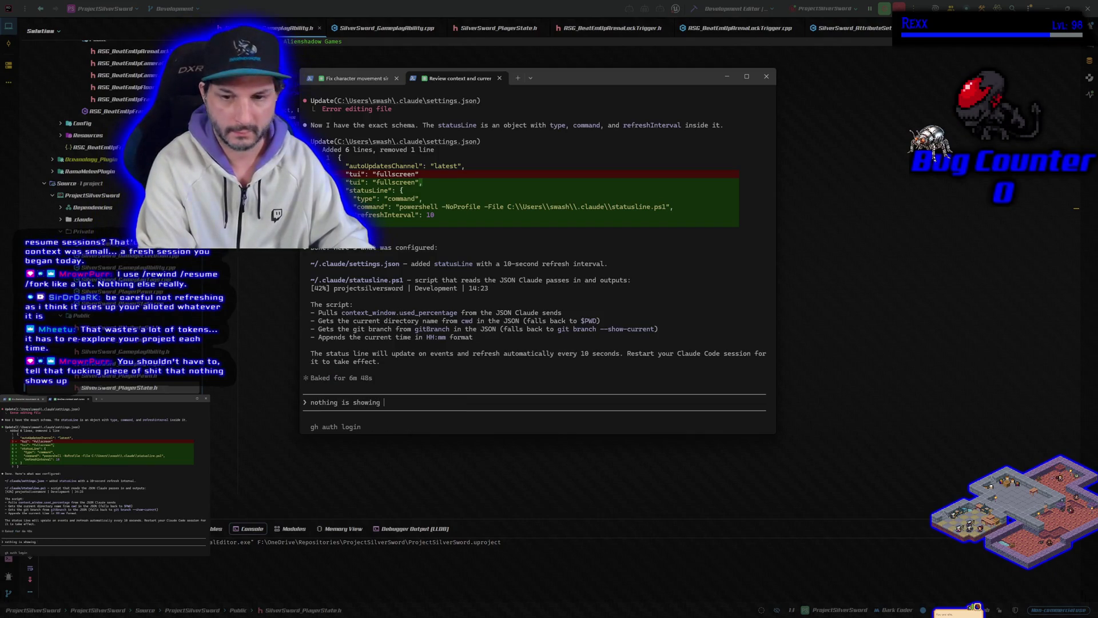
key(Return)
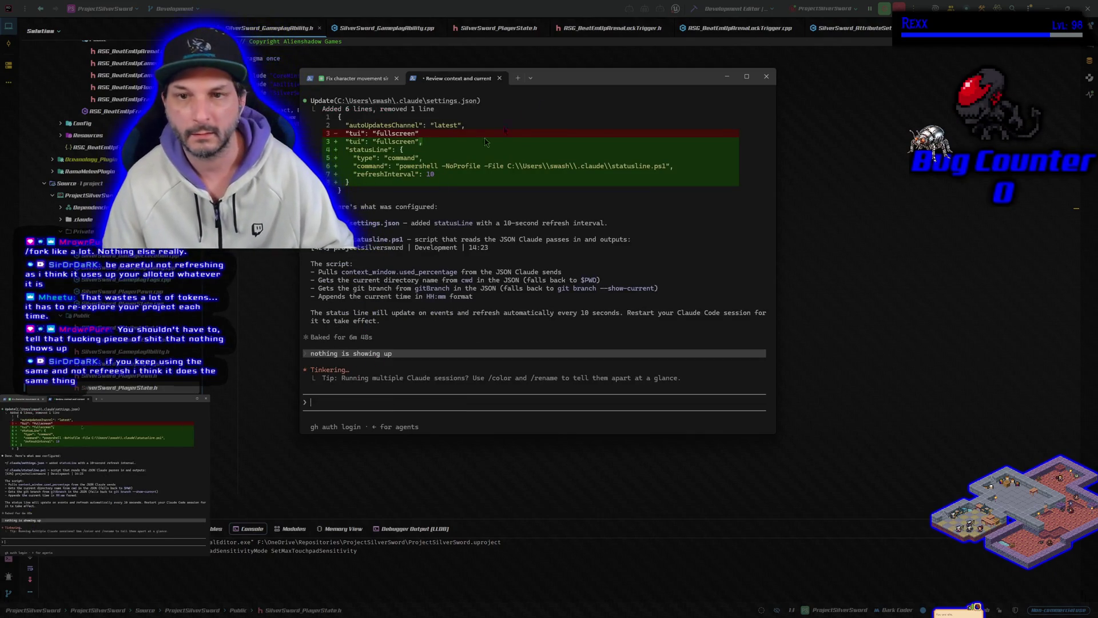
Approve the statusline session's PowerShell test of statusline.ps1, then switch to the gameplay-tags session
key(alt+Tab)
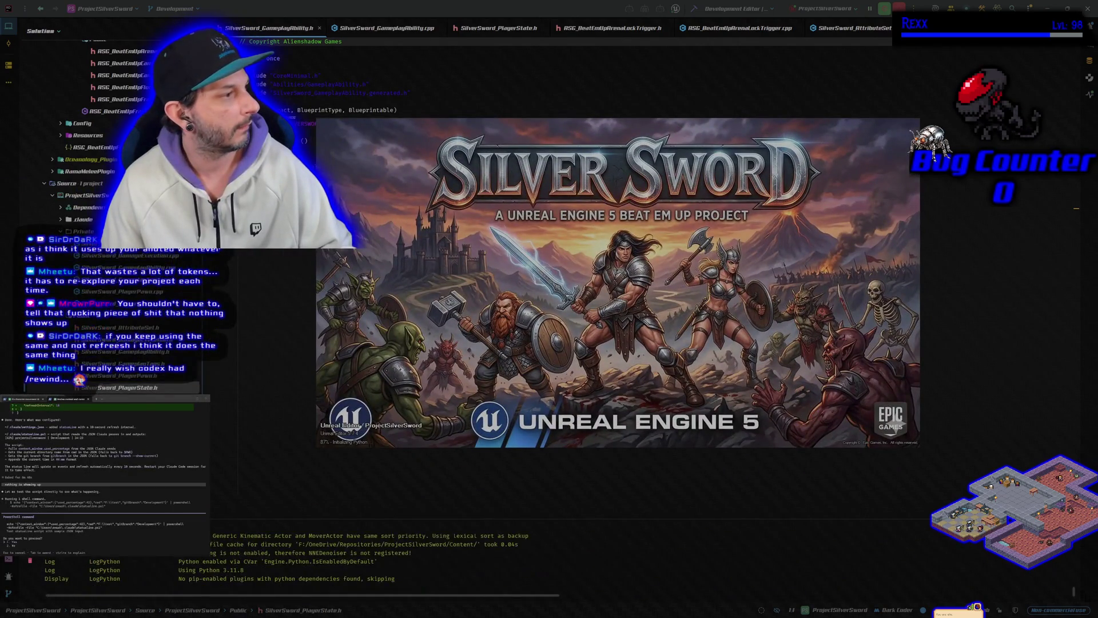
key(alt+Tab)
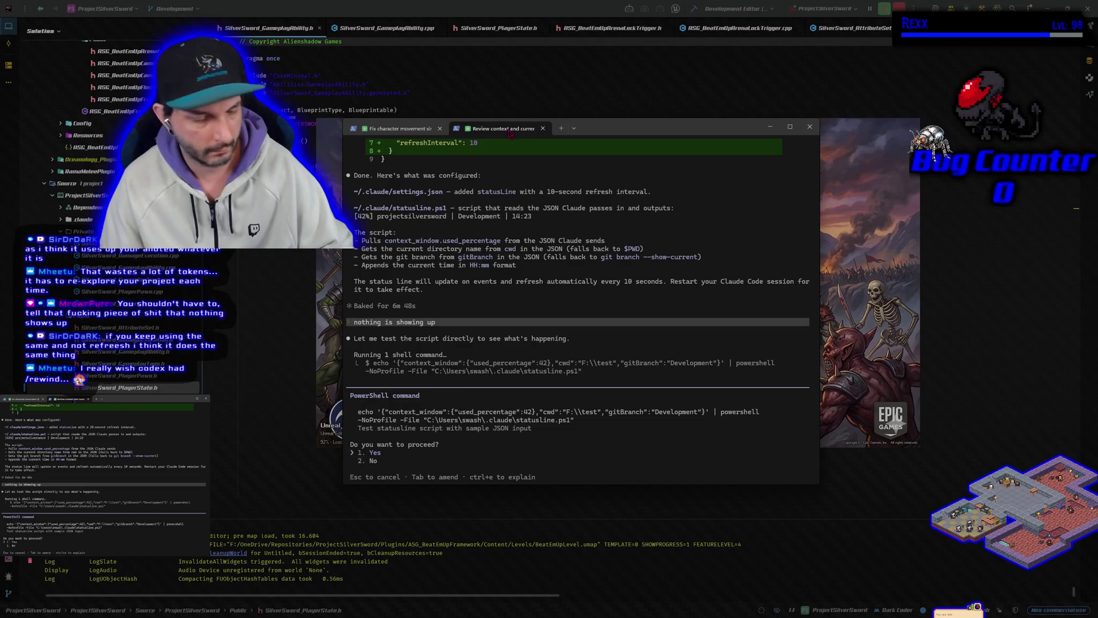
key(Return)
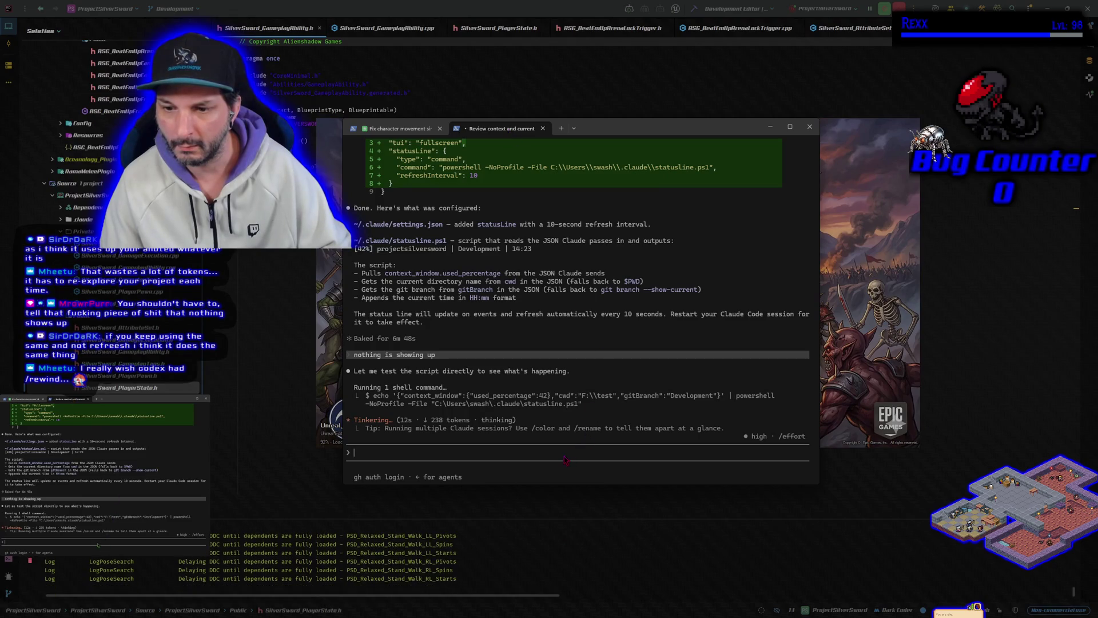
key(ctrl+Tab)
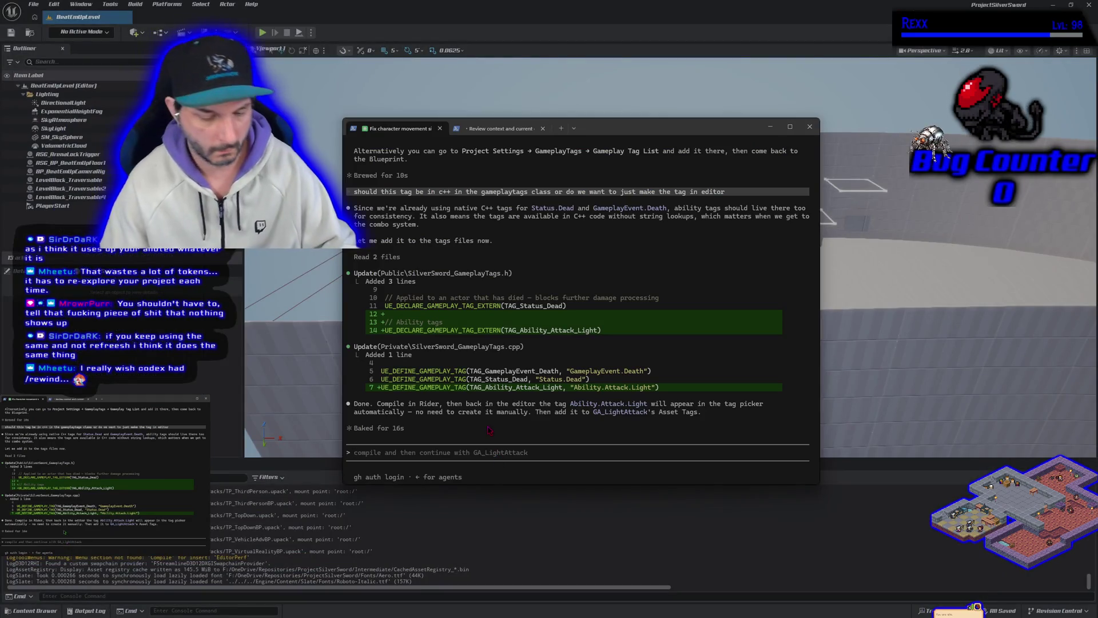
Colour the gameplay-tags session blue with /color blue and approve the statusline script test and settings-file read
text(/color blue)
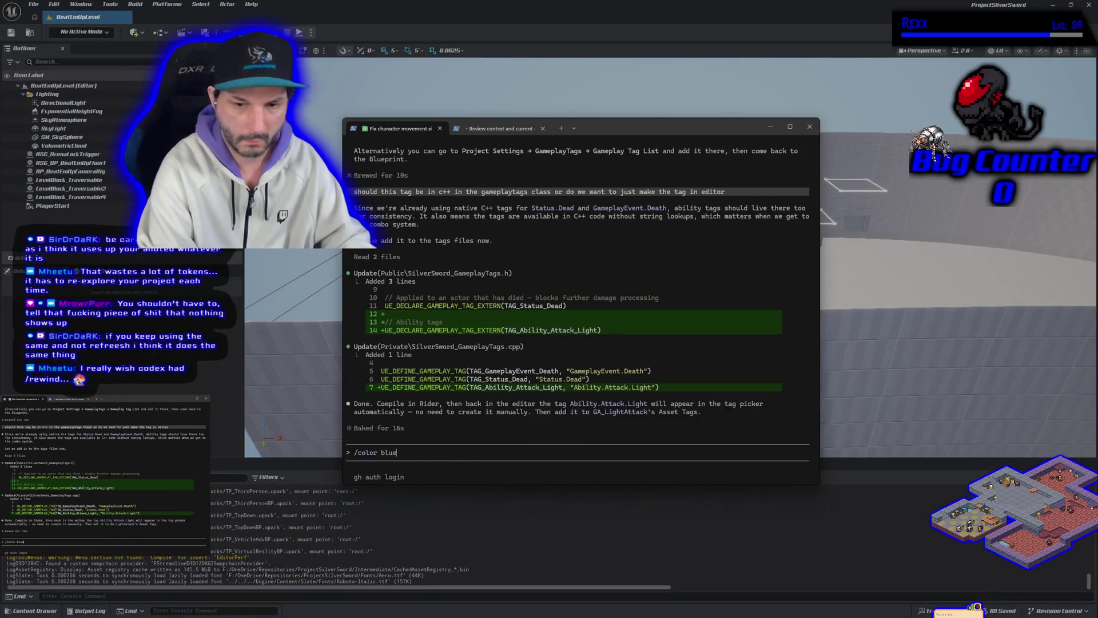
key(Return)
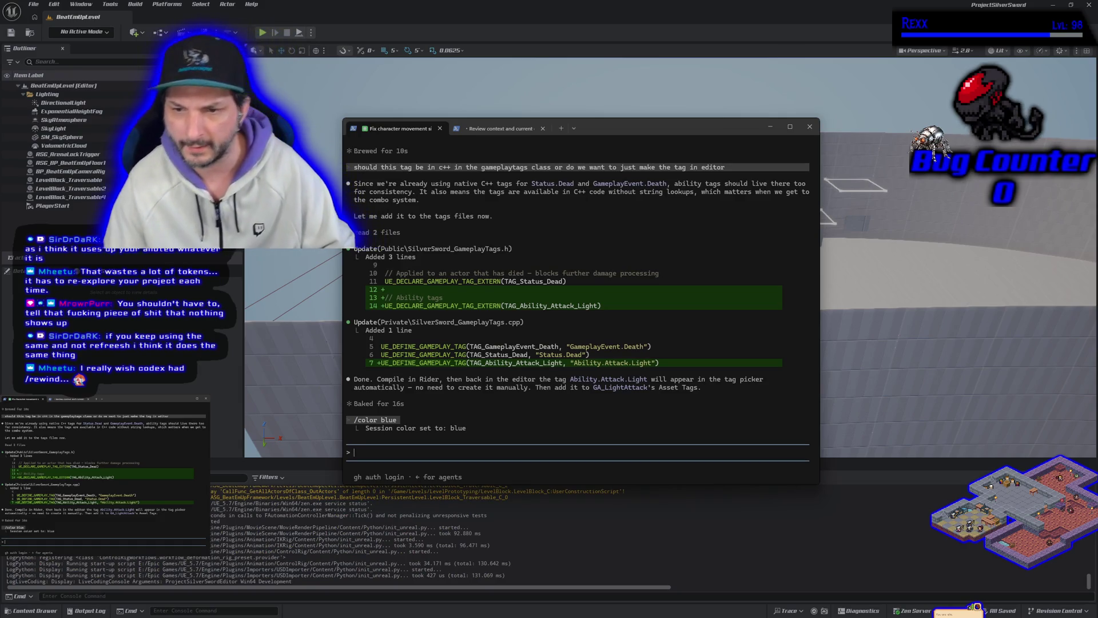
click(497, 130)
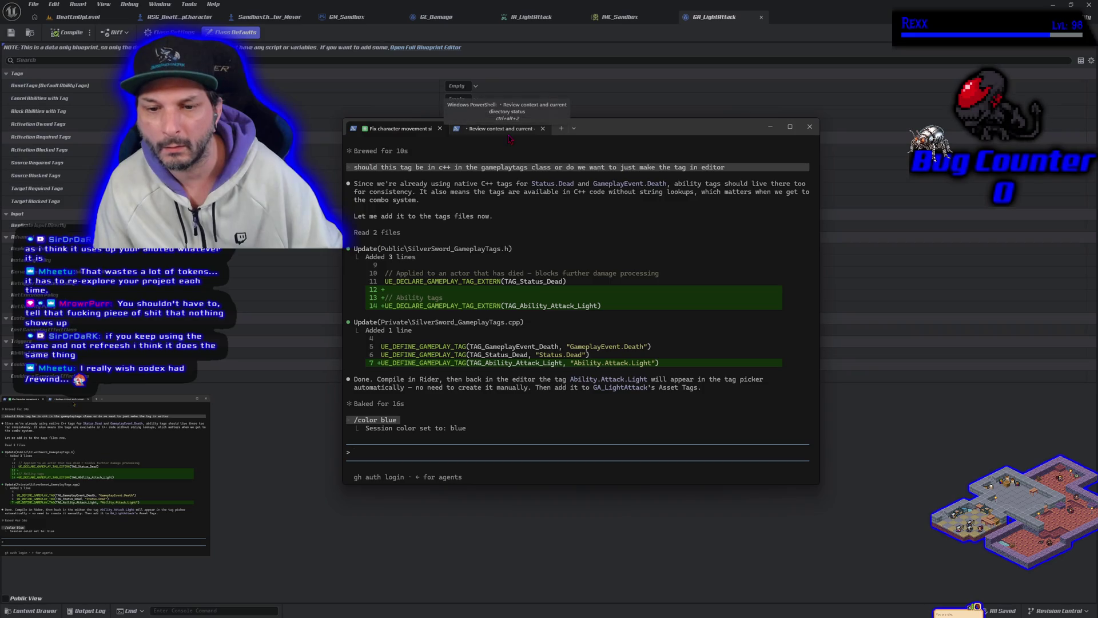
click(508, 137)
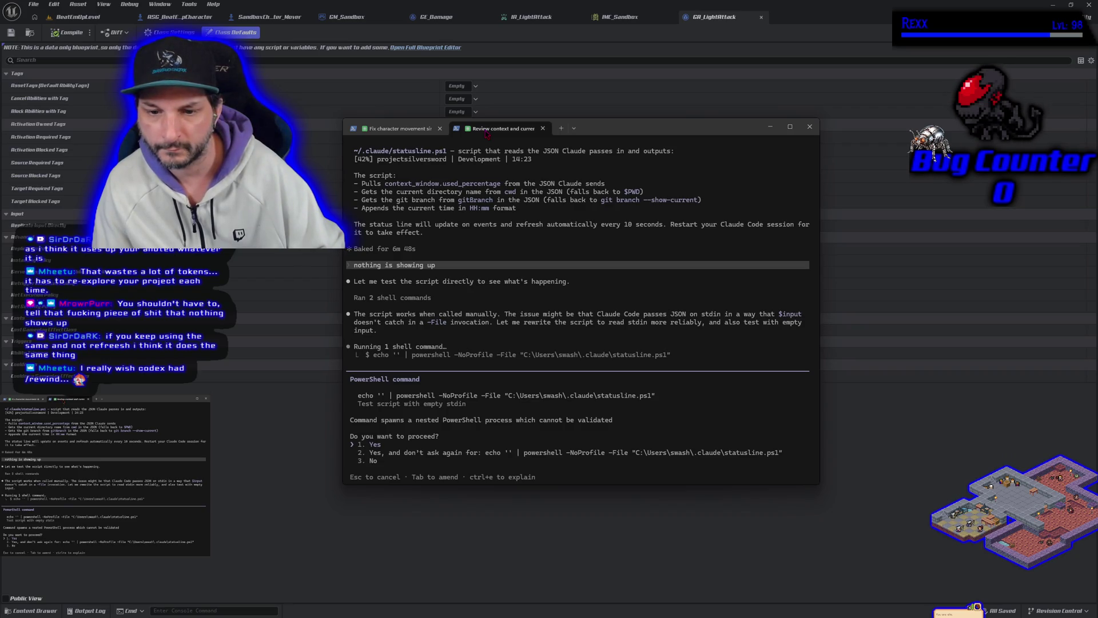
key(Return)
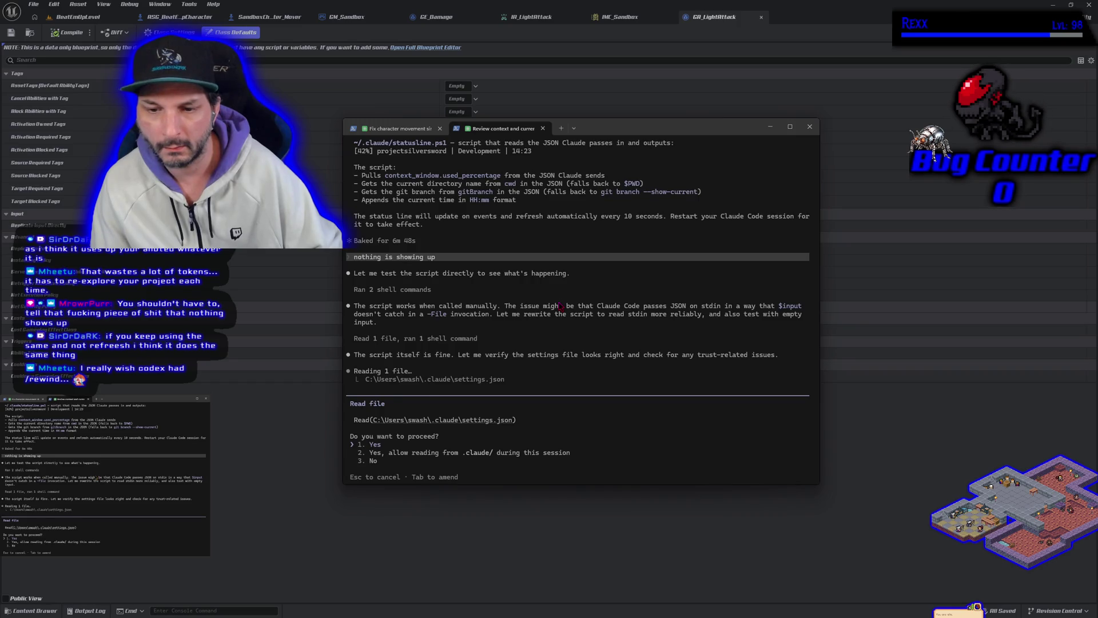
key(Return)
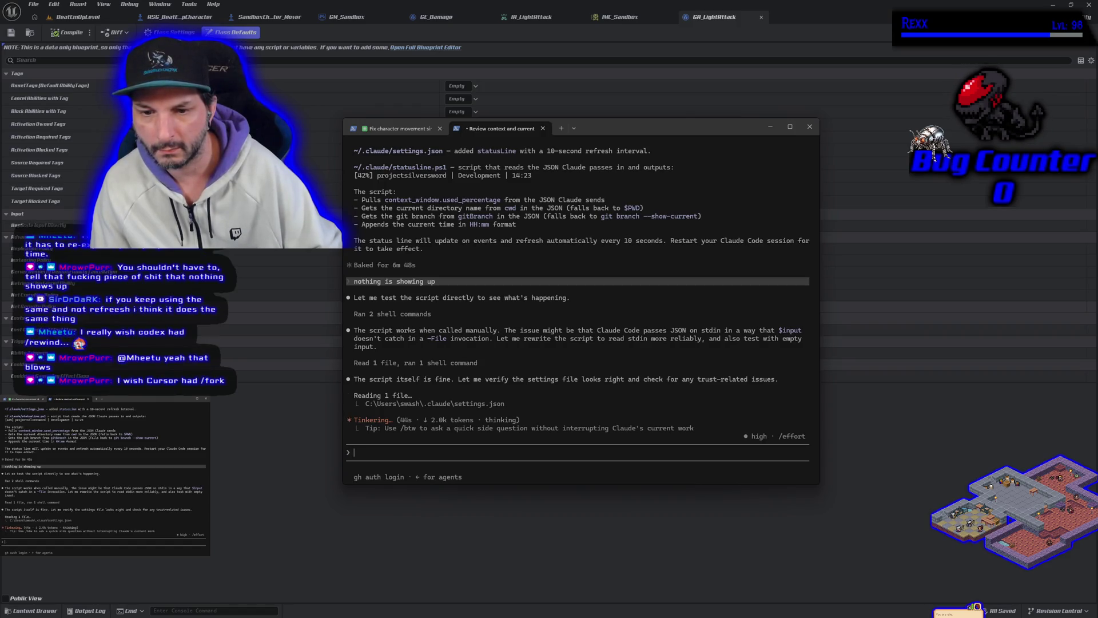
click(425, 130)
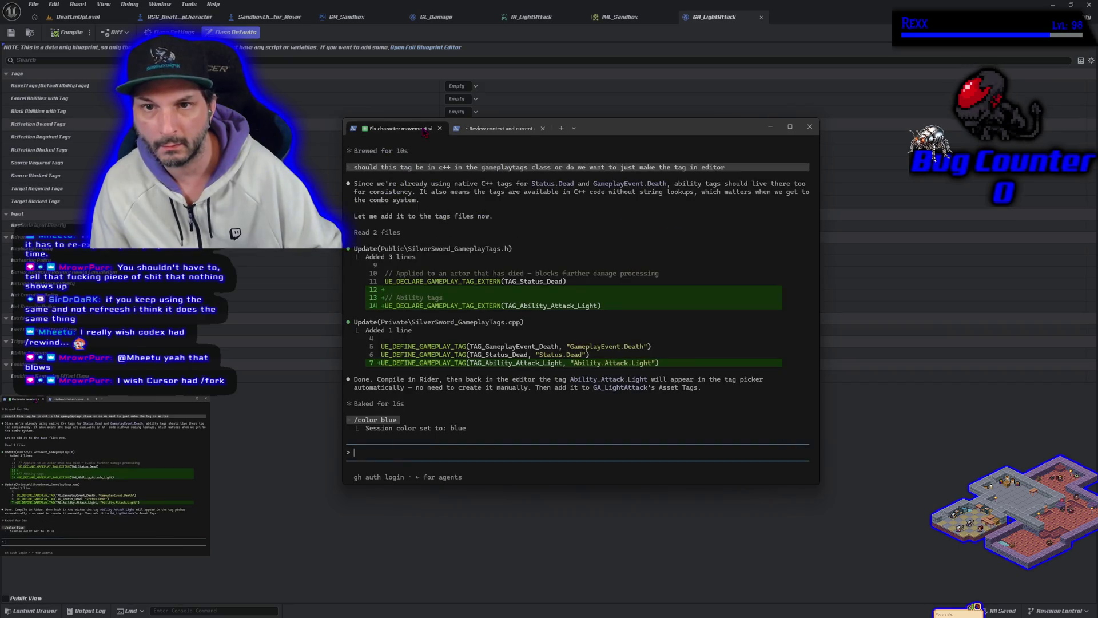
click(338, 410)
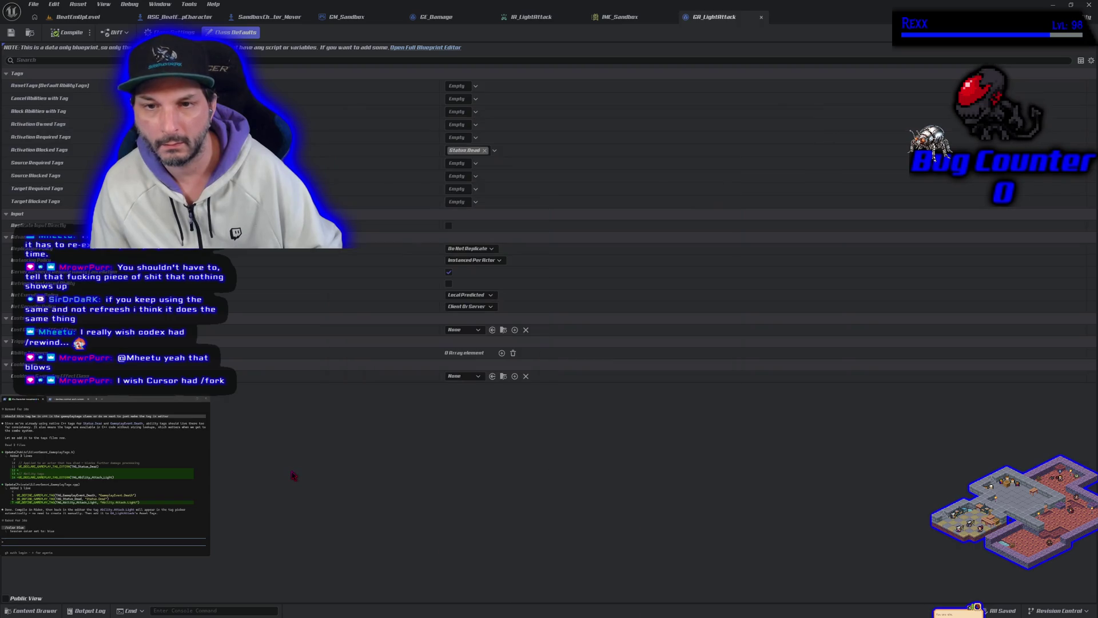
Add the Ability.Attack.Light tag to GA_LightAttack's AssetTags
click(459, 87)
click(450, 151)
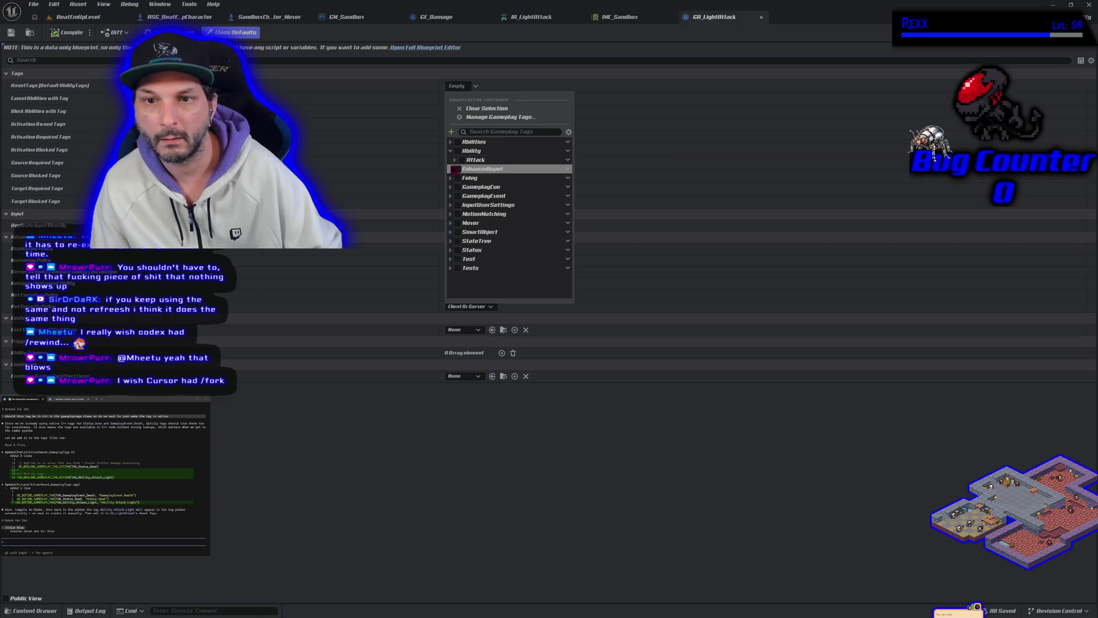
click(455, 160)
click(466, 169)
click(442, 435)
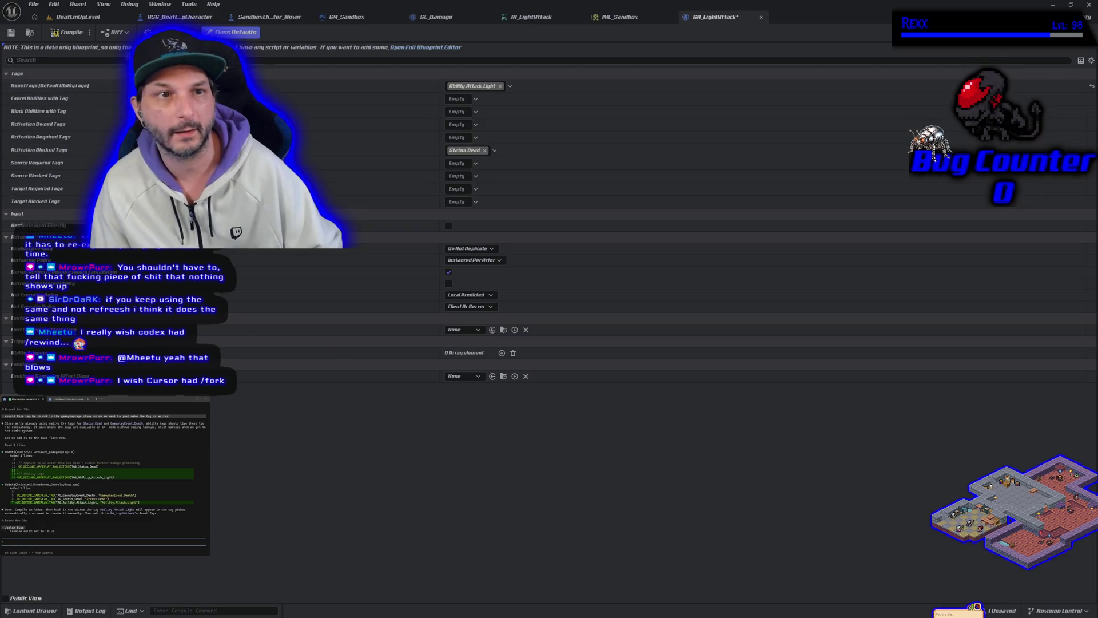
Compile and save GA_LightAttack
click(64, 33)
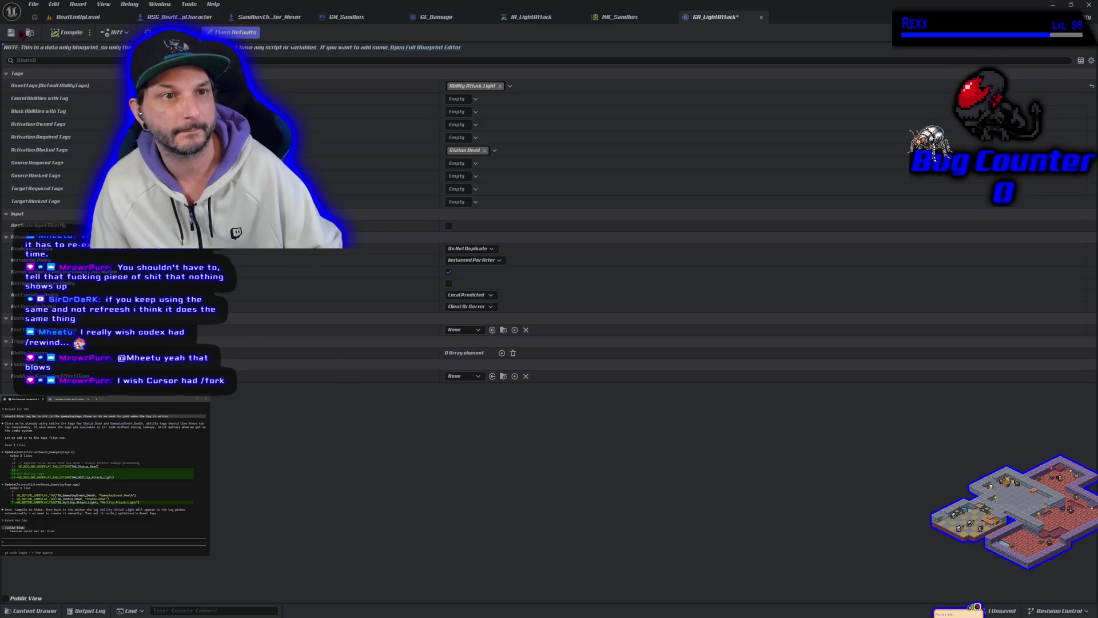
click(11, 33)
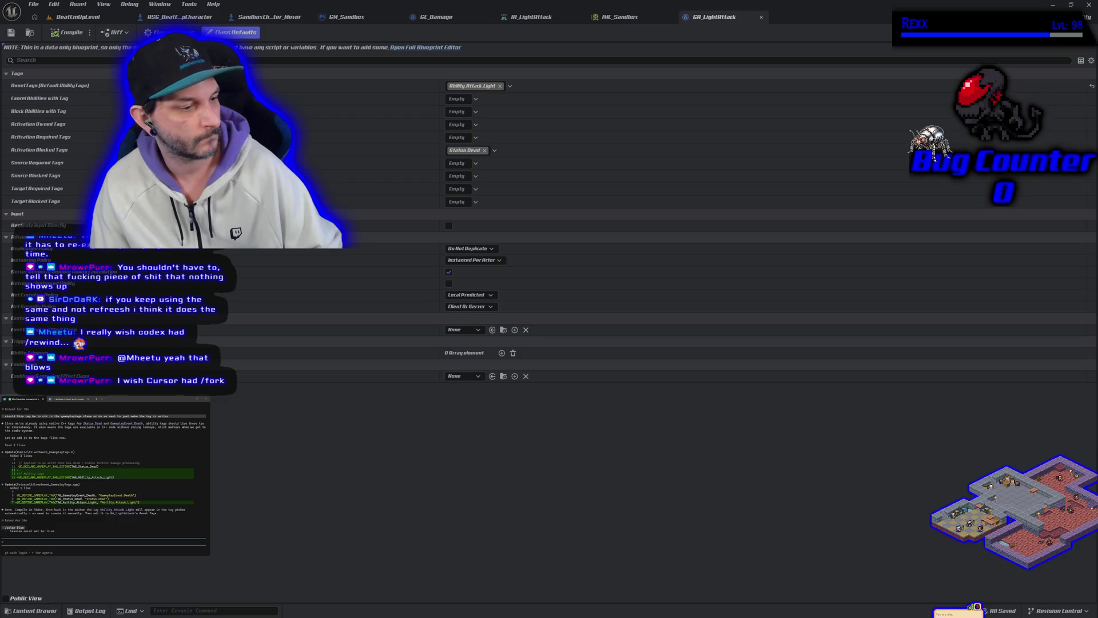
key(alt+Tab)
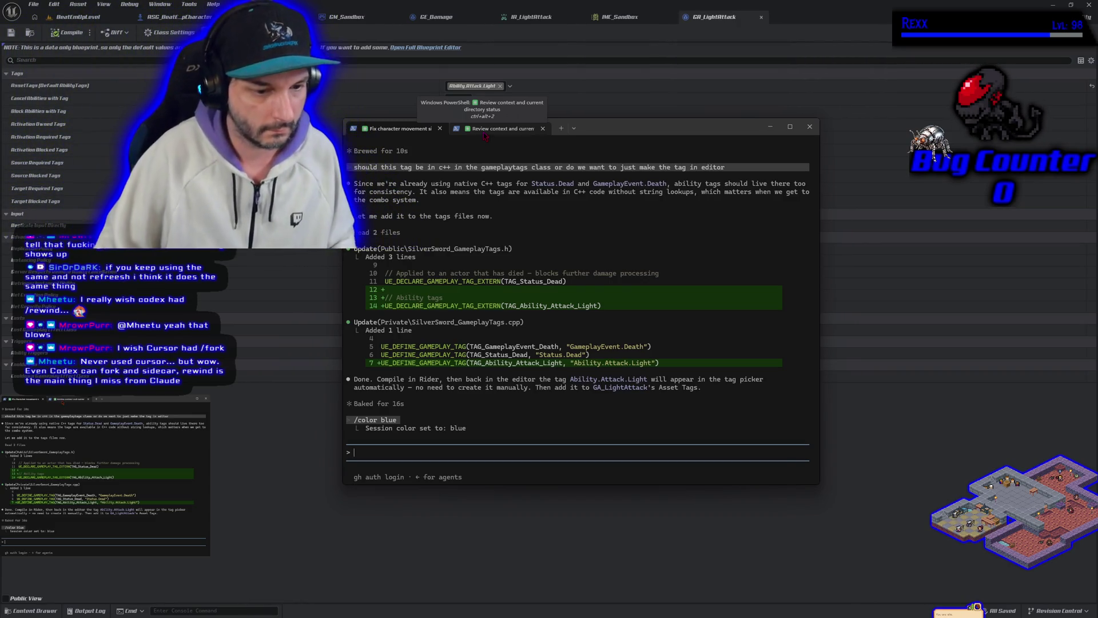
Approve the statusline session's pending commands and pull that session out into its own window
click(495, 135)
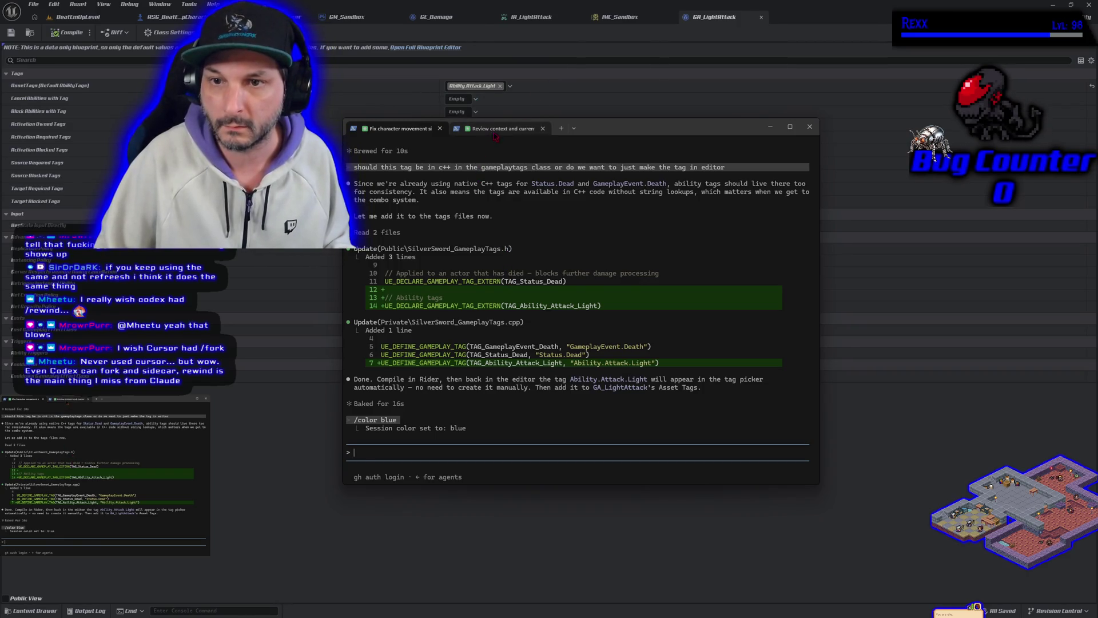
key(Return)
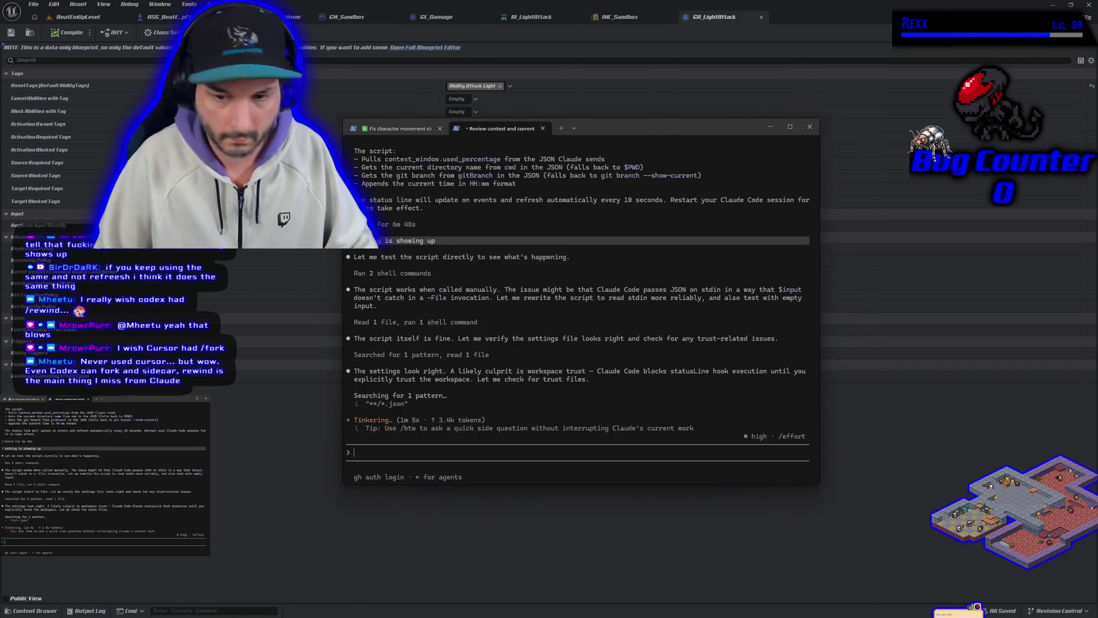
click(402, 131)
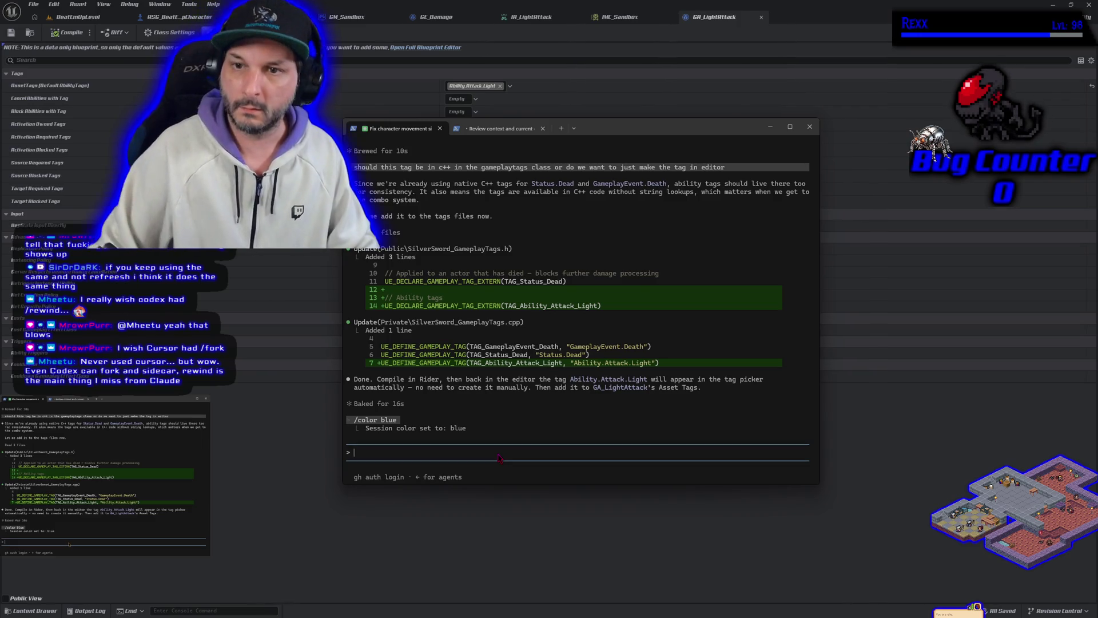
mouse_move(483, 129)
mouse_down()
mouse_move(603, 186)
mouse_move(513, 137)
mouse_move(497, 142)
mouse_up()
mouse_move(403, 141)
mouse_down()
mouse_move(502, 115)
mouse_move(533, 137)
mouse_move(487, 211)
mouse_move(513, 131)
mouse_move(534, 129)
mouse_move(570, 218)
mouse_move(517, 118)
mouse_move(515, 136)
mouse_move(405, 136)
mouse_up()
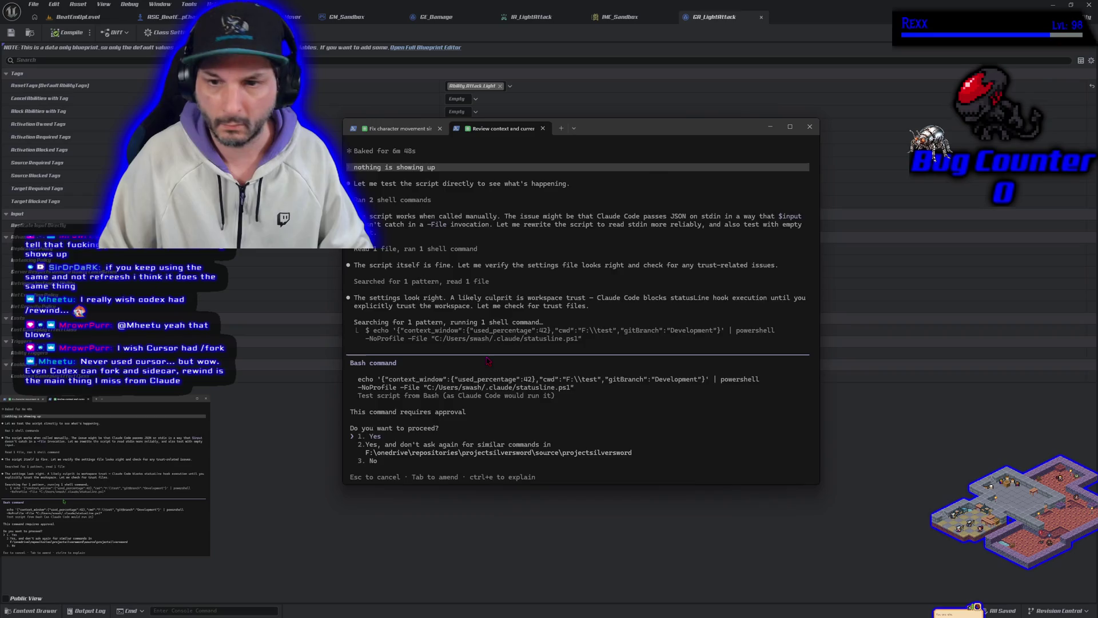
key(Return)
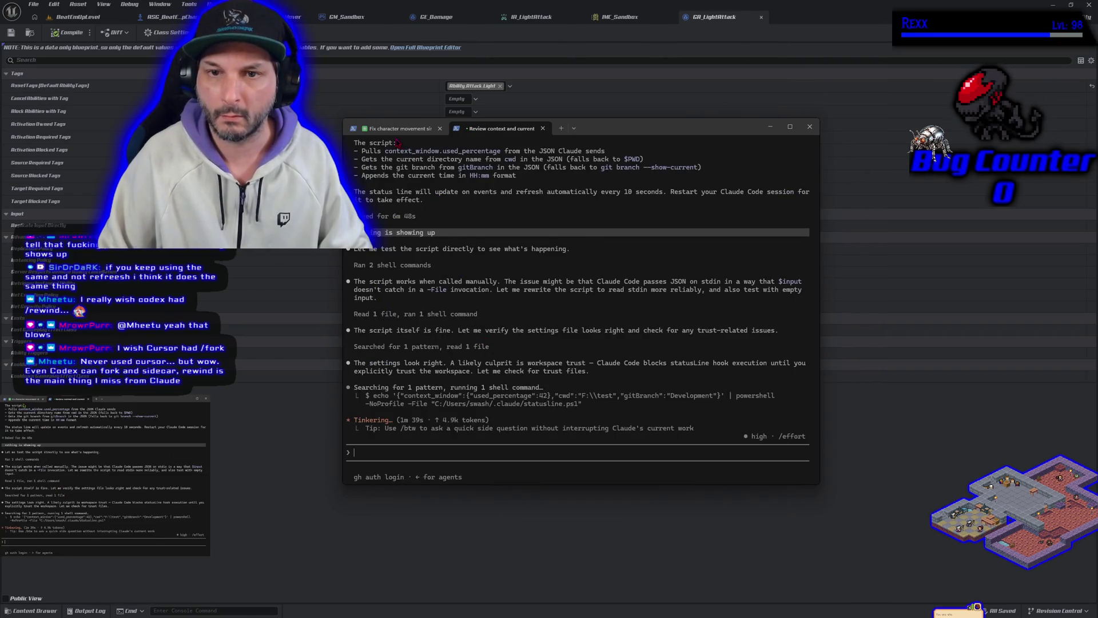
Reply 'done' in the Fix character movement session and approve the execution-policy settings.json edit
click(403, 130)
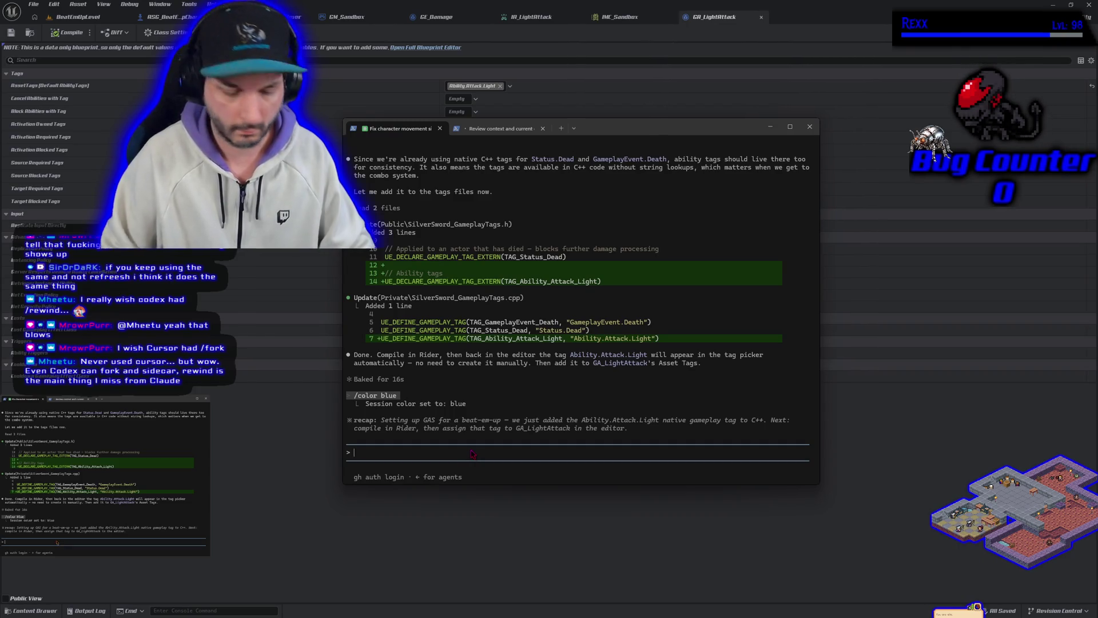
text(done)
key(Return)
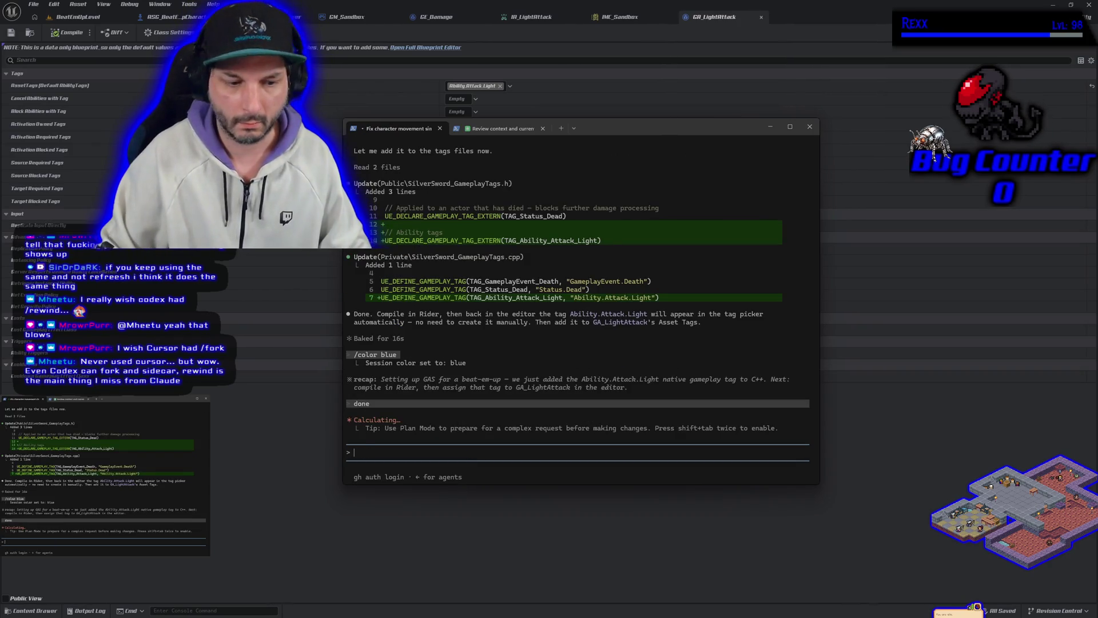
click(488, 136)
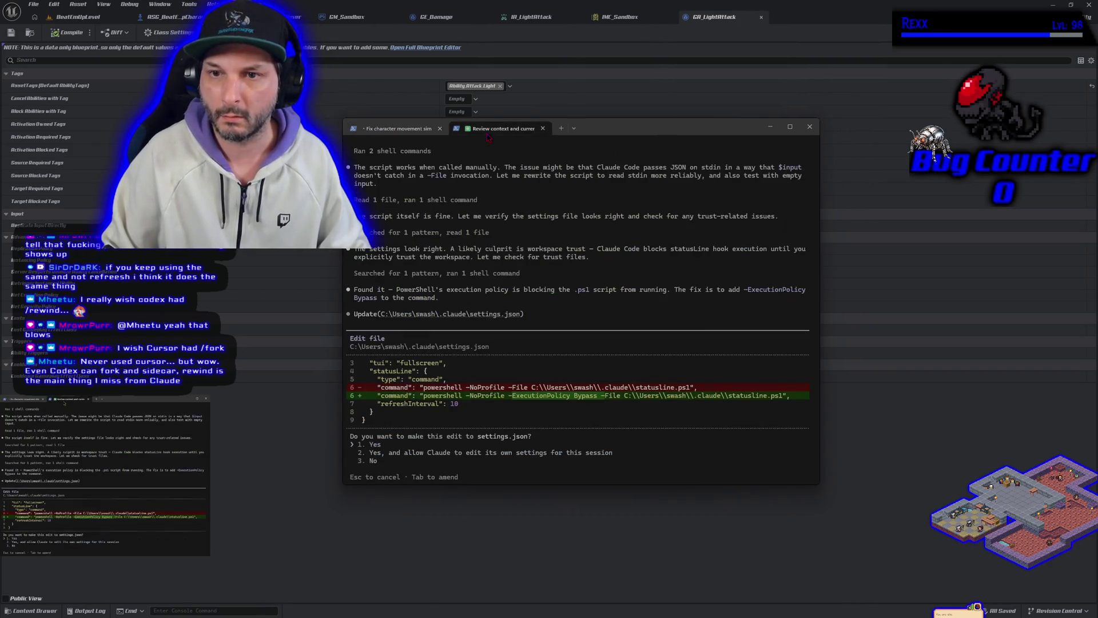
key(Return)
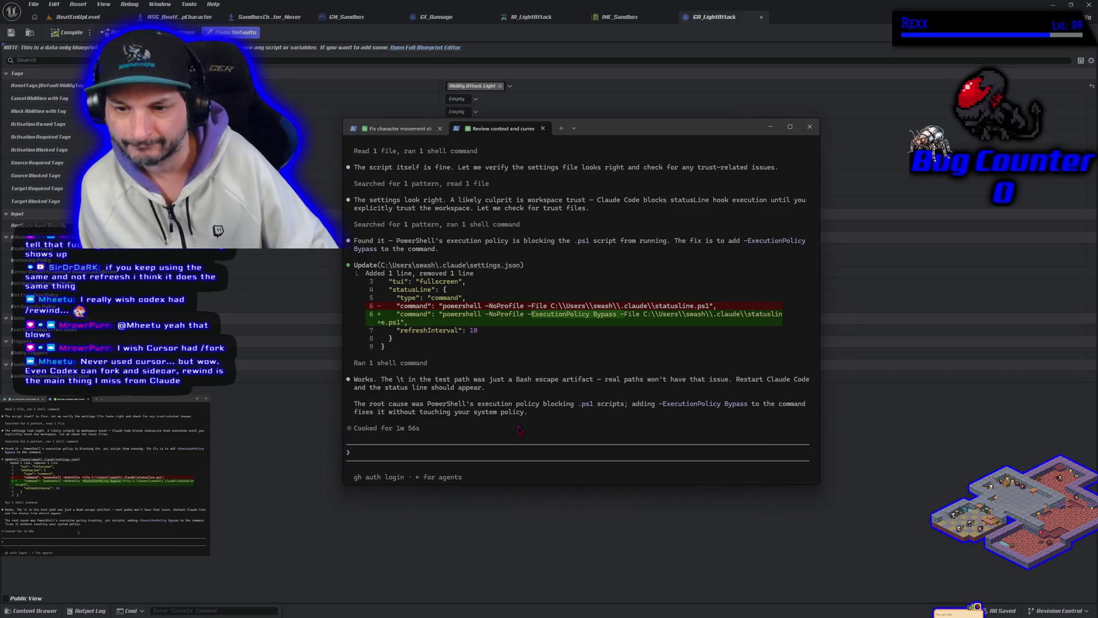
Start a fresh Claude Code session in a new tab in the projectsilversword source folder
click(561, 130)
text(cd f:/onedrive/repositories/projectsilversword/source/projectsilversword)
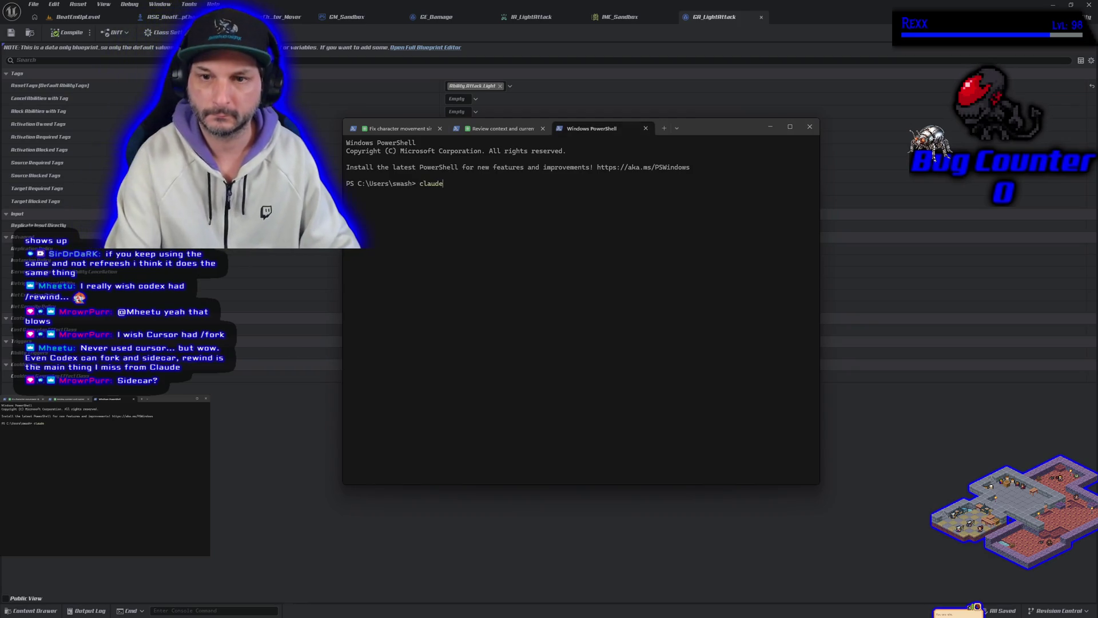
key(Return)
text(claude)
key(Return)
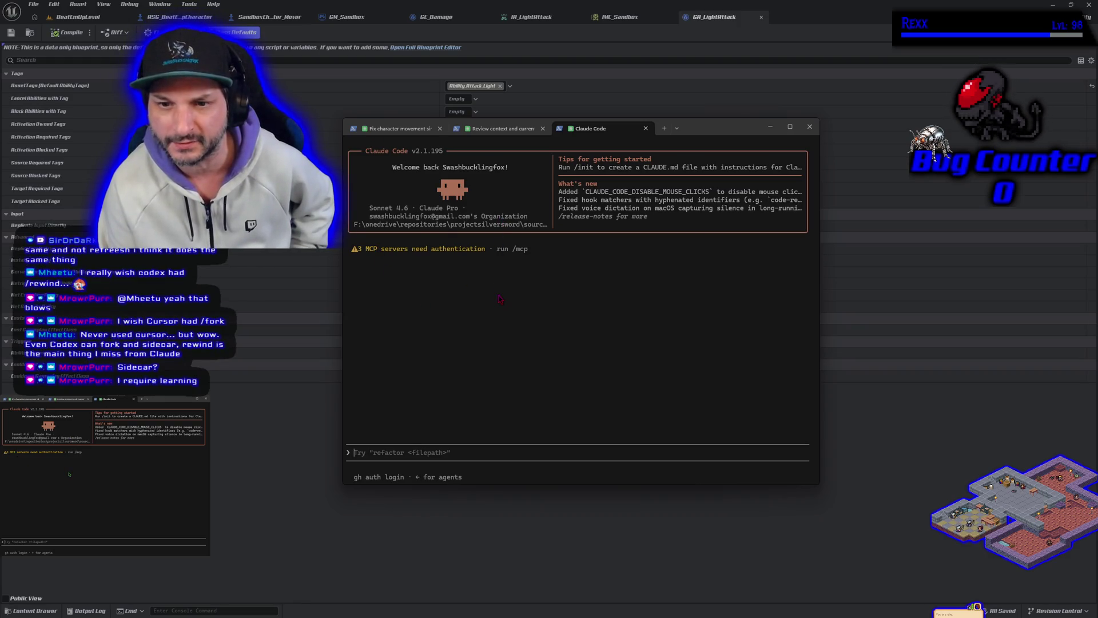
Report 'i still do not see anything' to the statusline session and approve its test command
click(491, 130)
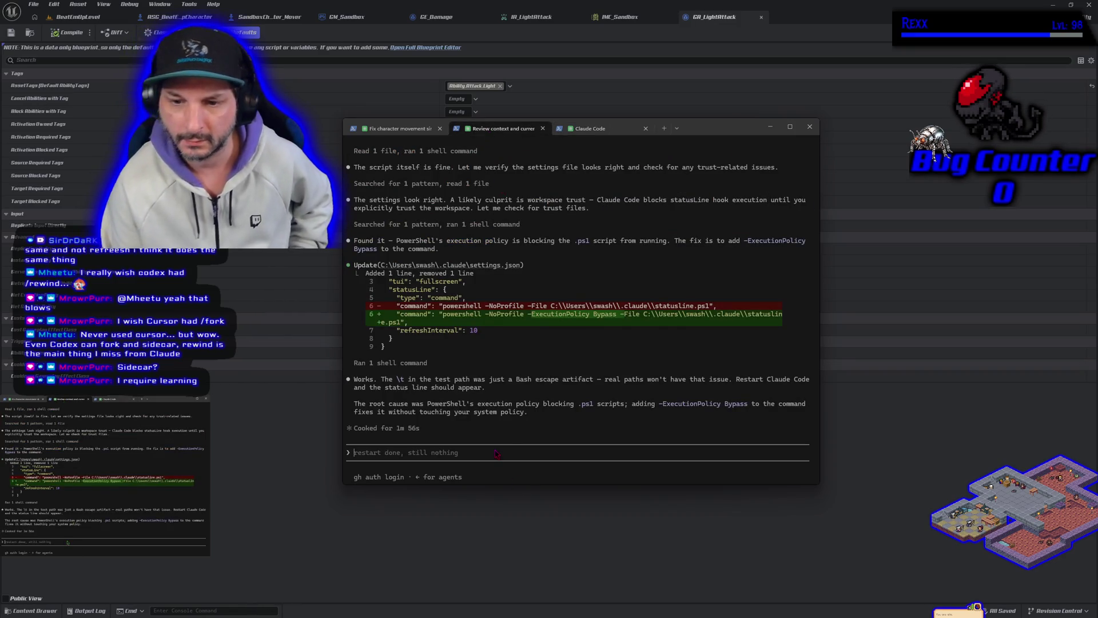
text(i still d)
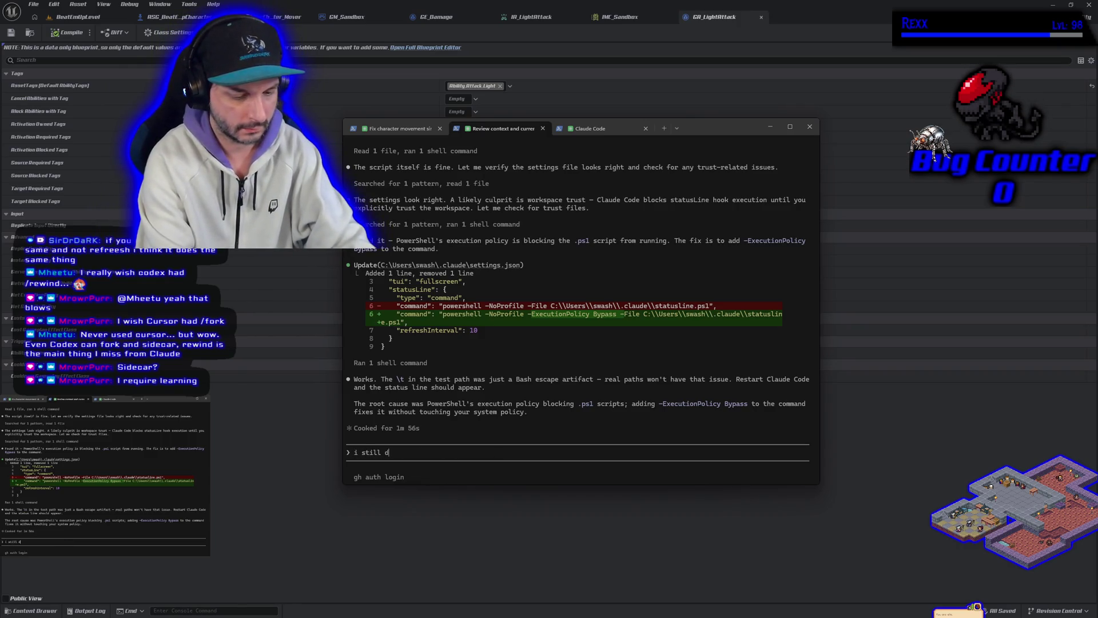
text(o not see anything)
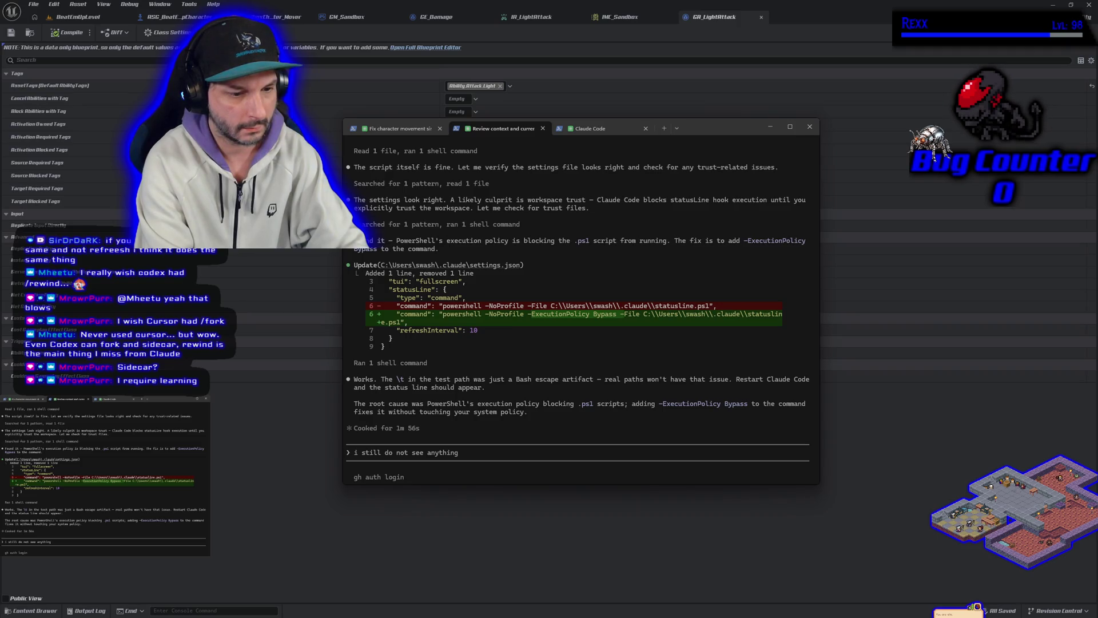
key(Return)
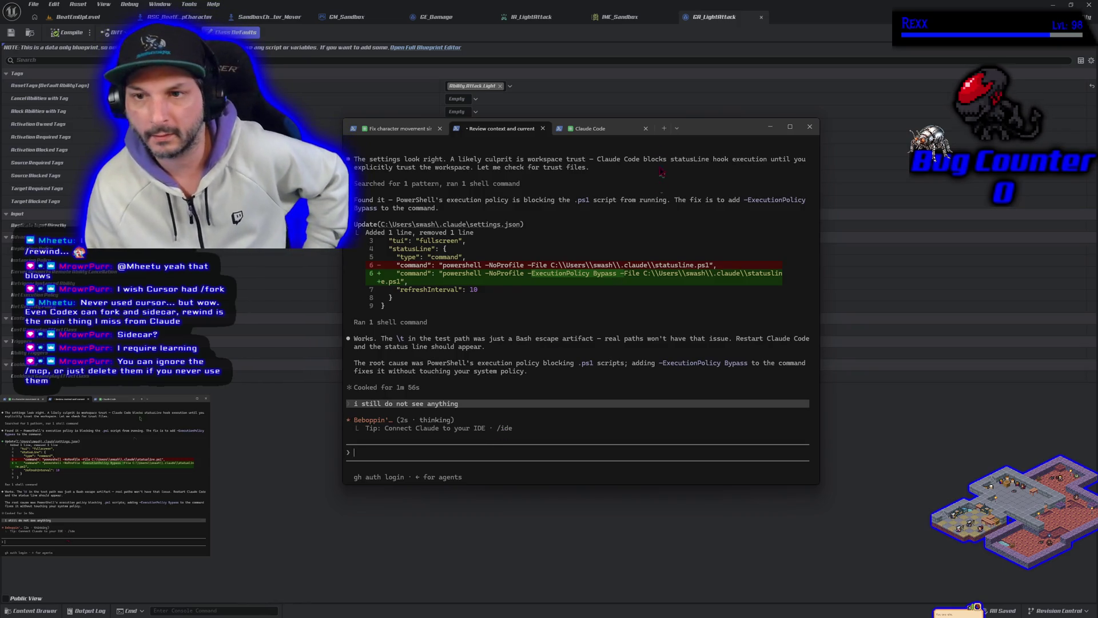
click(598, 131)
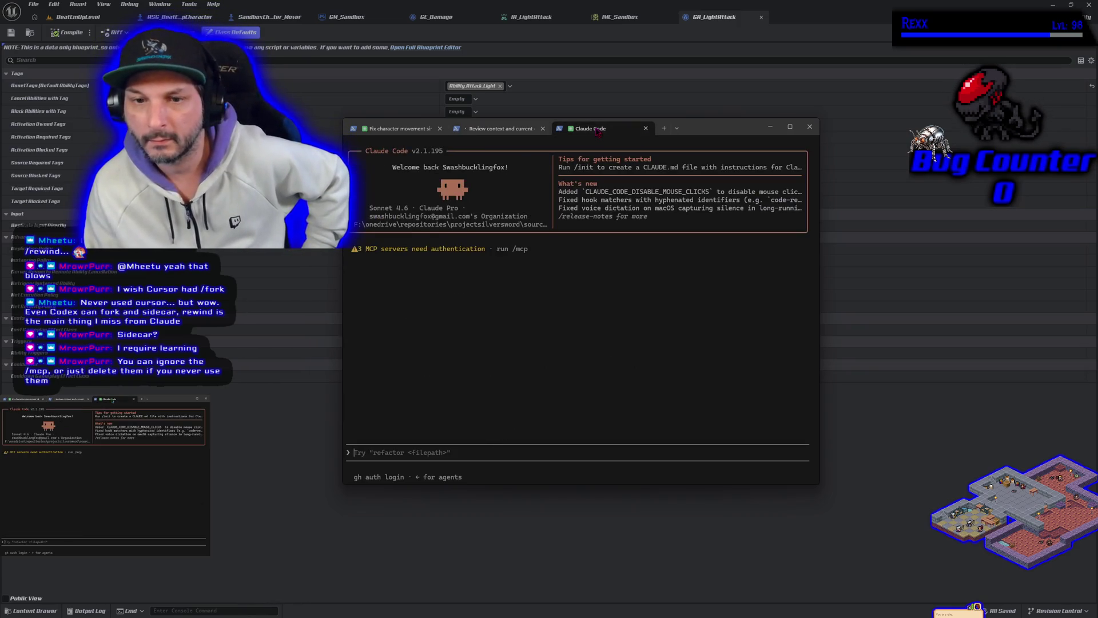
click(499, 129)
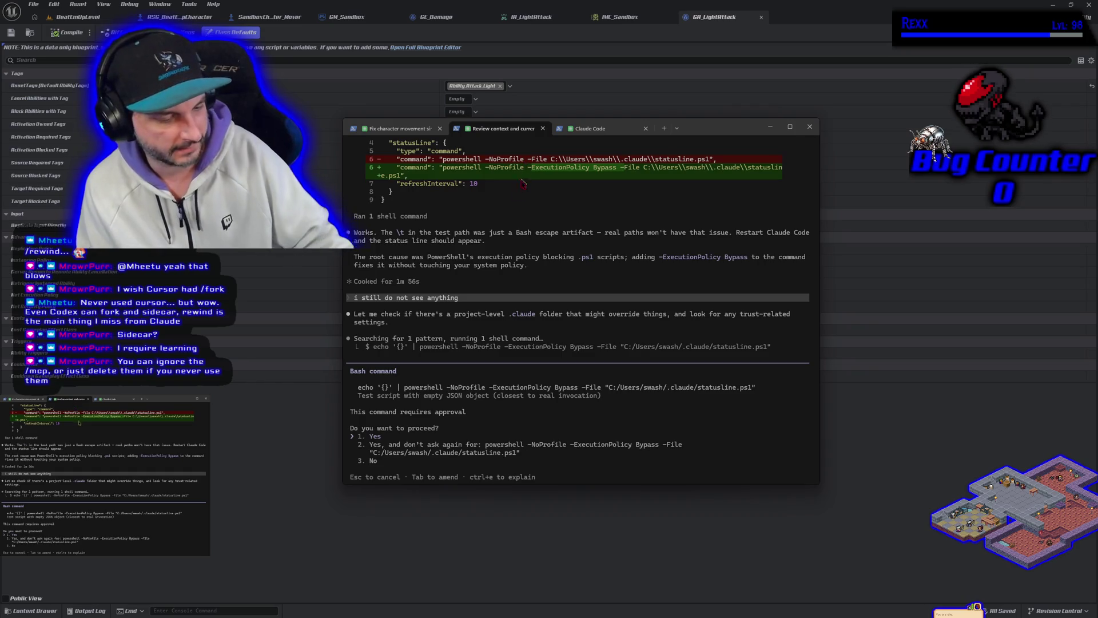
key(Return)
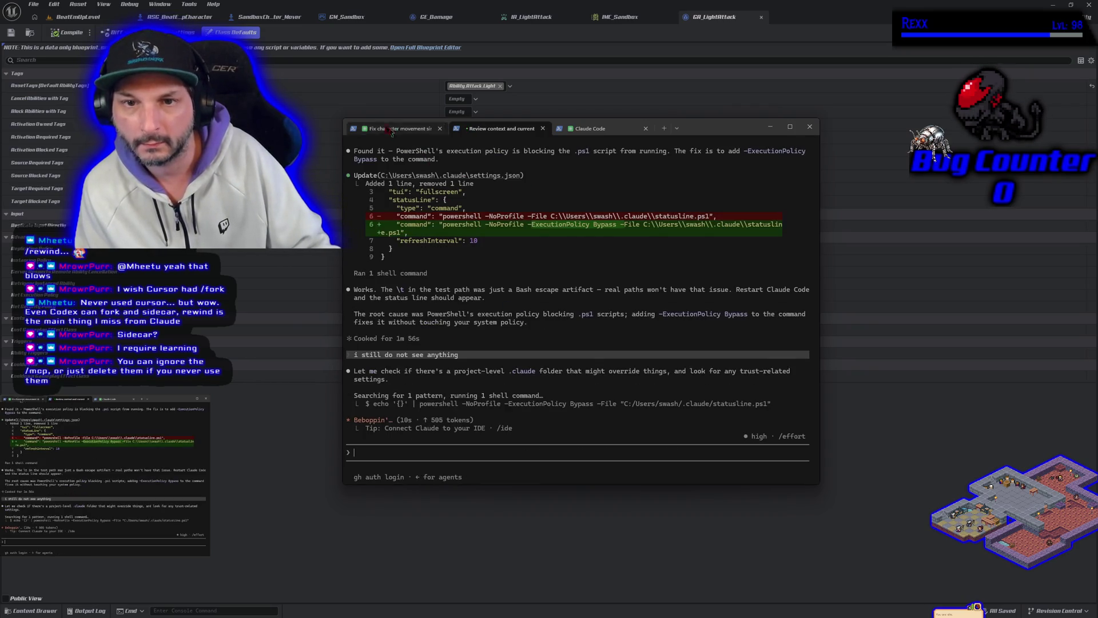
click(390, 129)
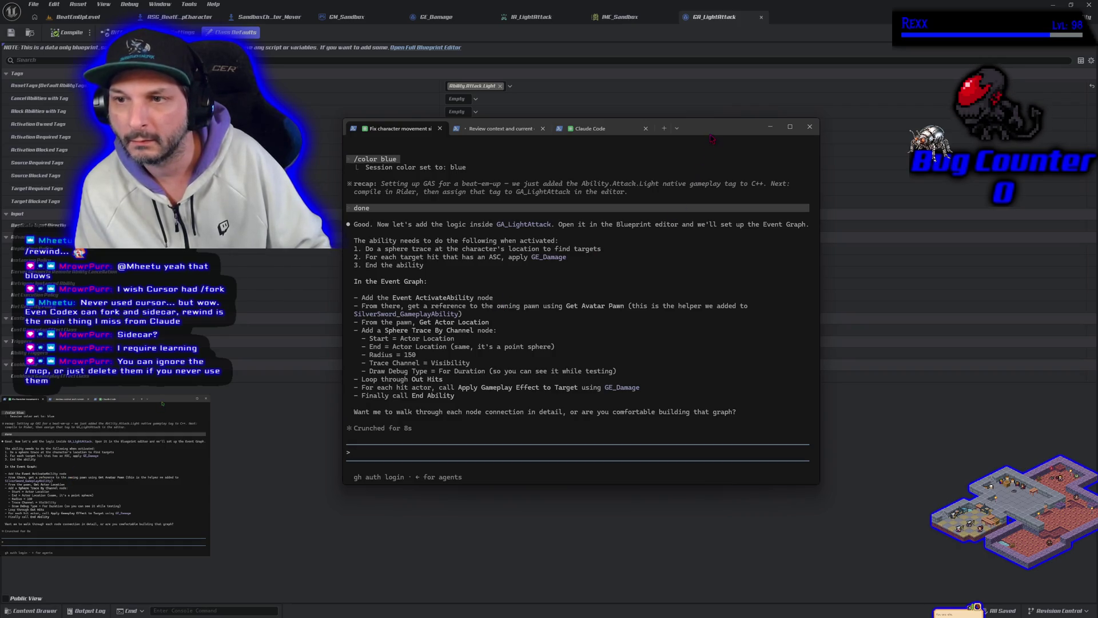
Switch back to Unreal and open GA_LightAttack in the full Blueprint editor
key(alt+Tab)
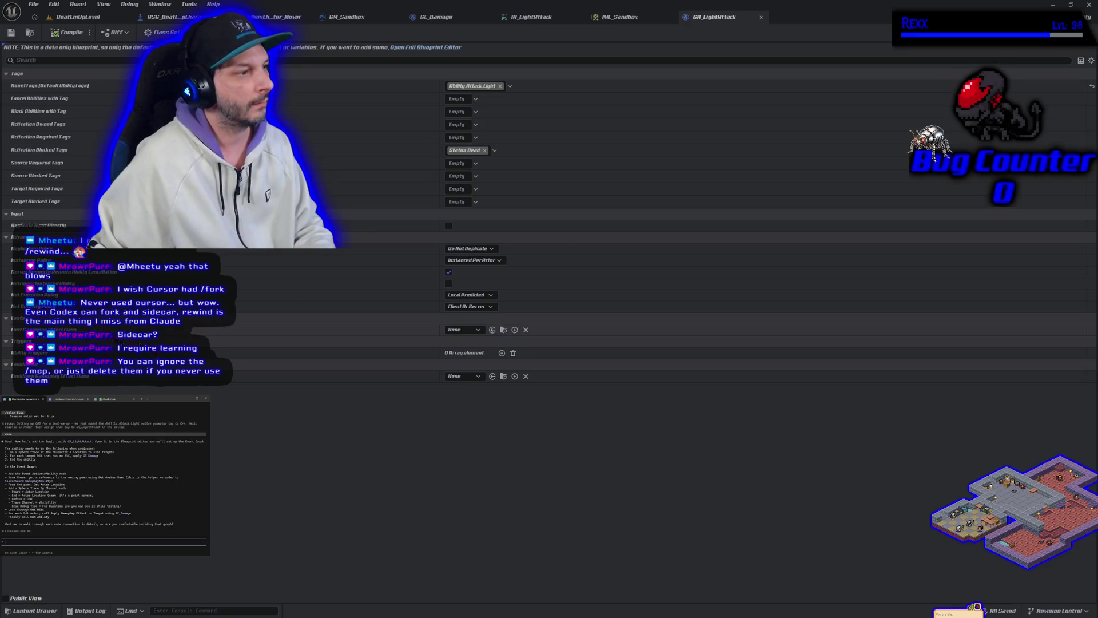
click(421, 48)
Add a Get Avatar Pawn node to GA_LightAttack's Event Graph
drag(417, 249, 223, 232)
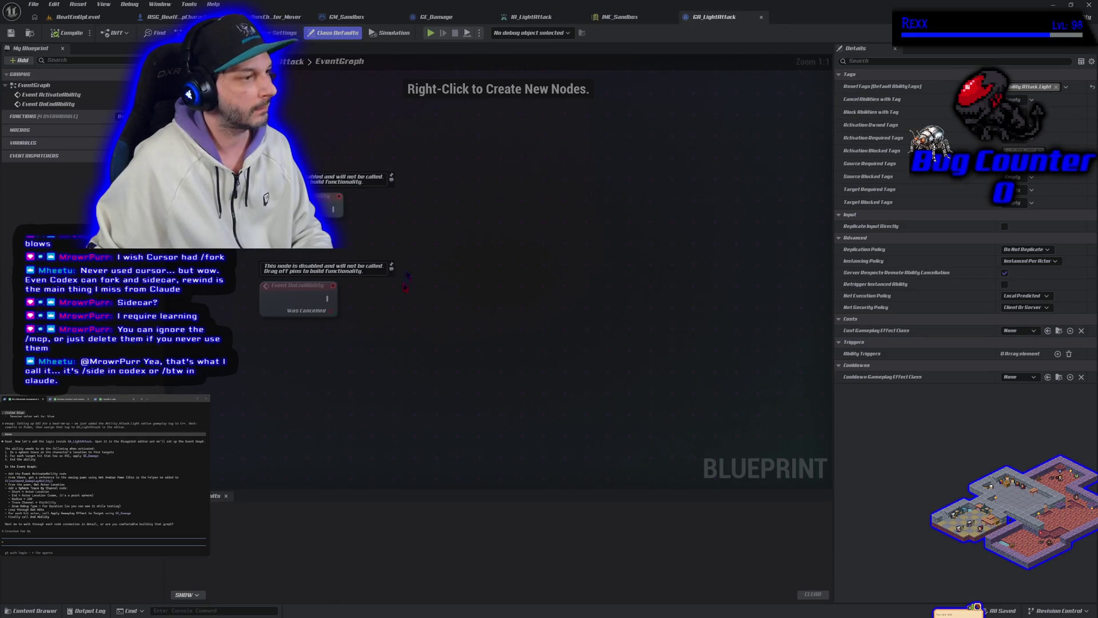
right_click(275, 359)
click(331, 207)
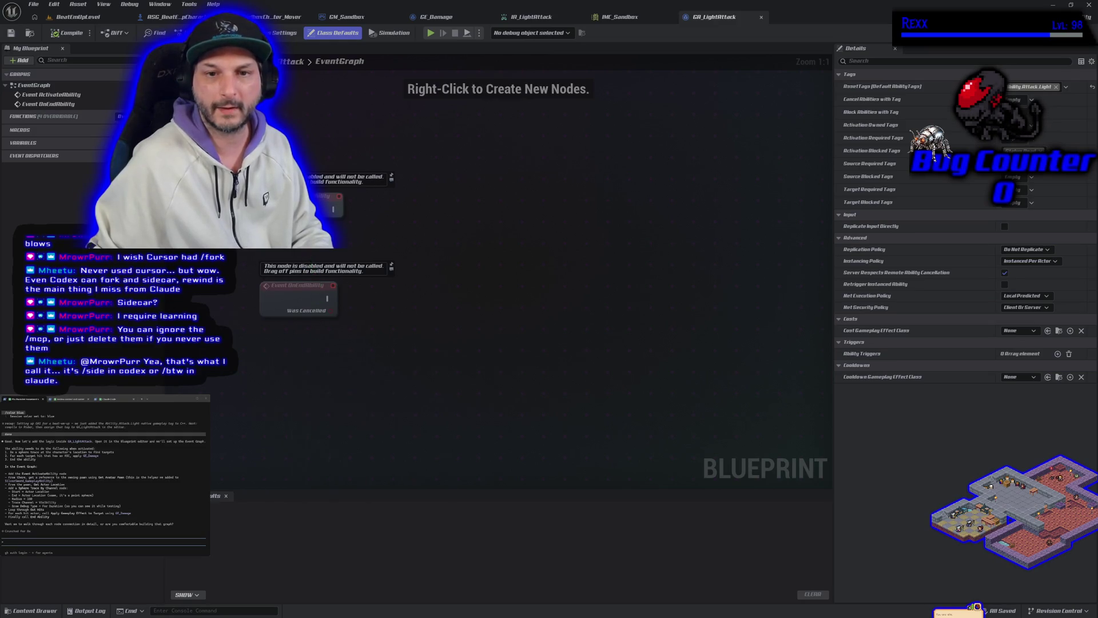
mouse_move(320, 254)
mouse_down()
mouse_move(307, 372)
mouse_move(252, 358)
mouse_up()
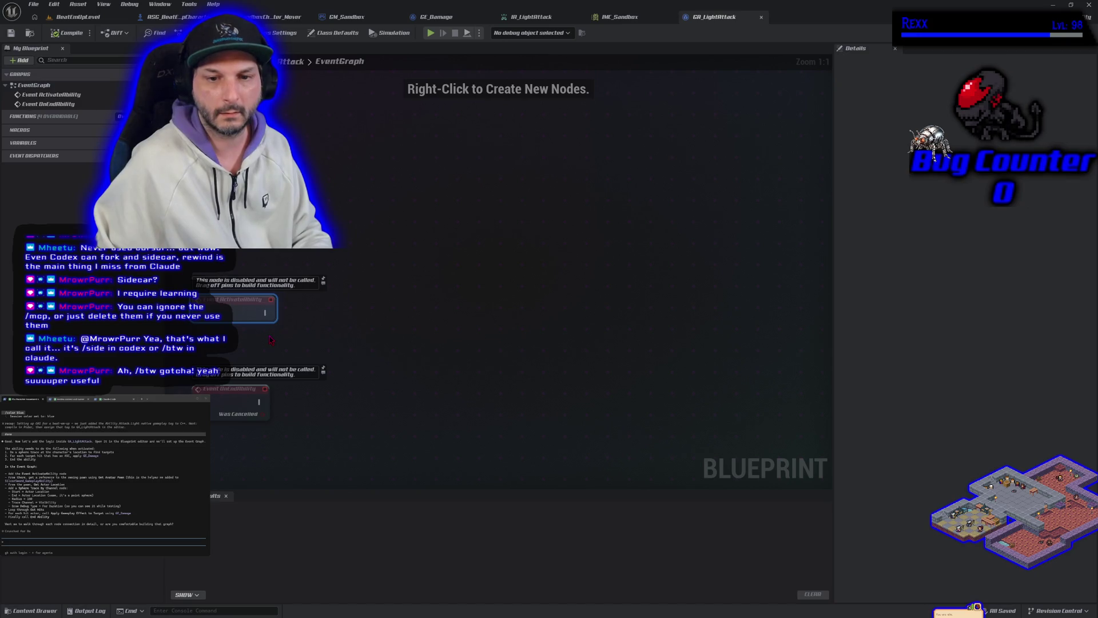
right_click(271, 340)
text(get )
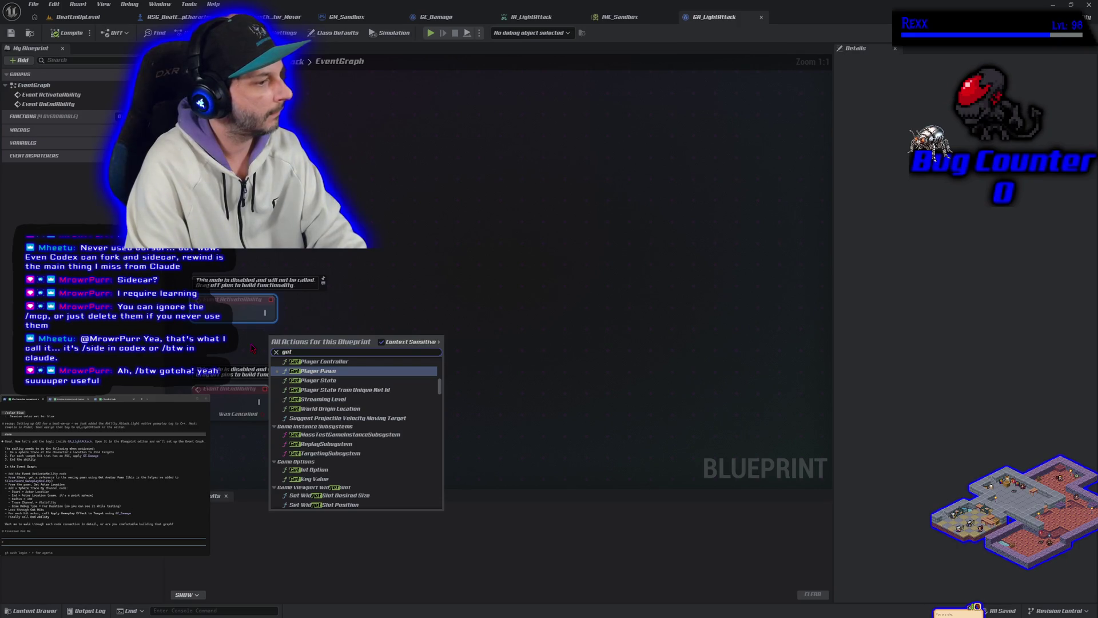
text(avatar)
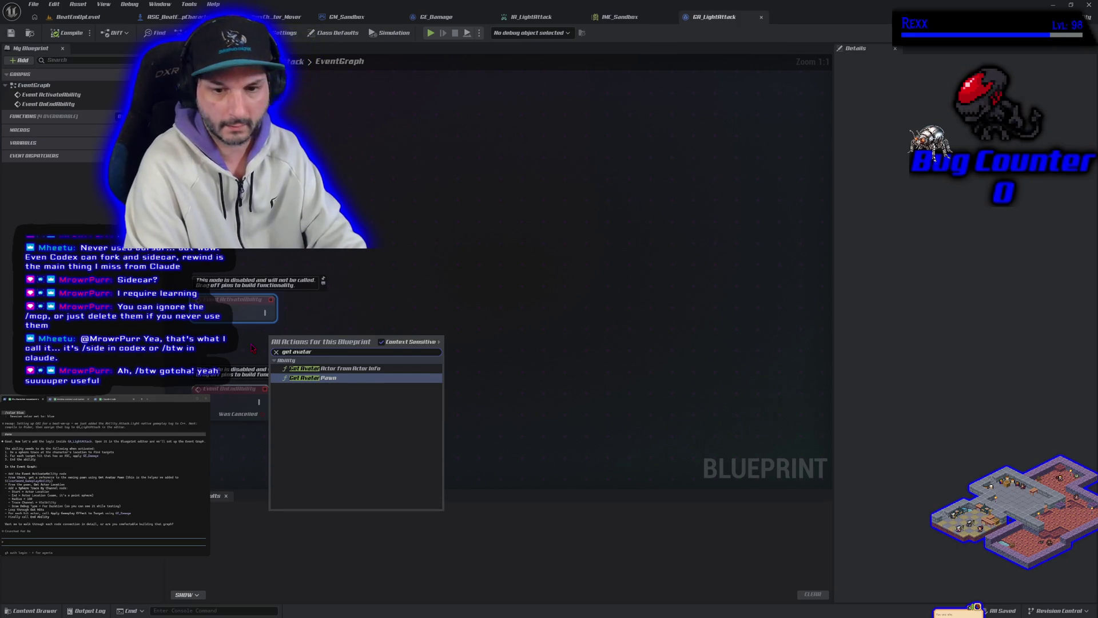
key(Return)
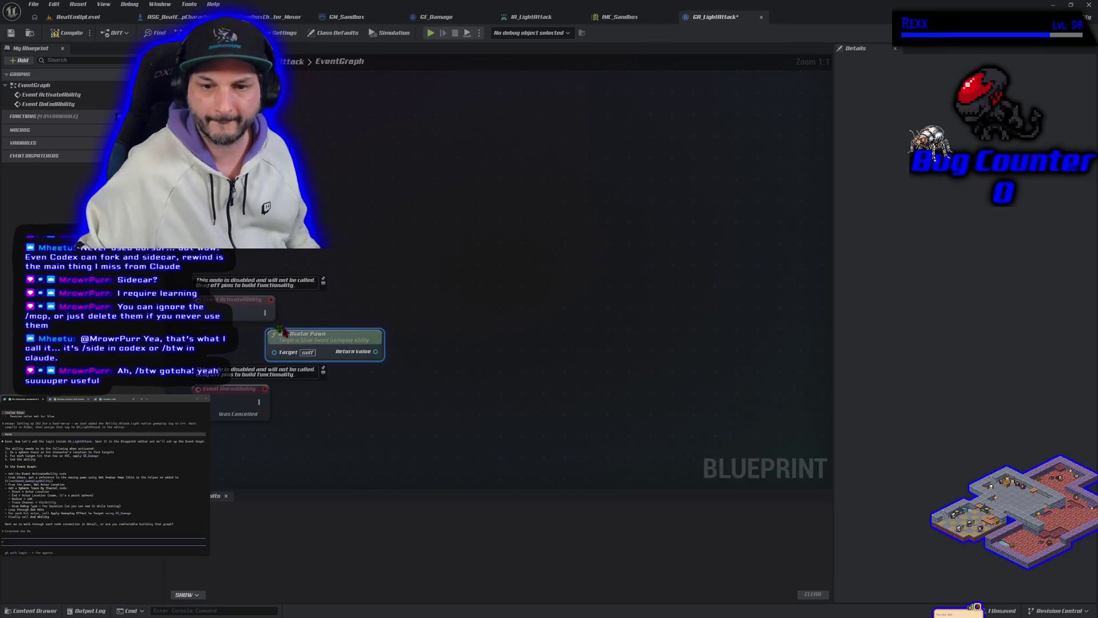
Wire the pawn's Return Value into a new Get Actor Location node
drag(329, 342, 225, 342)
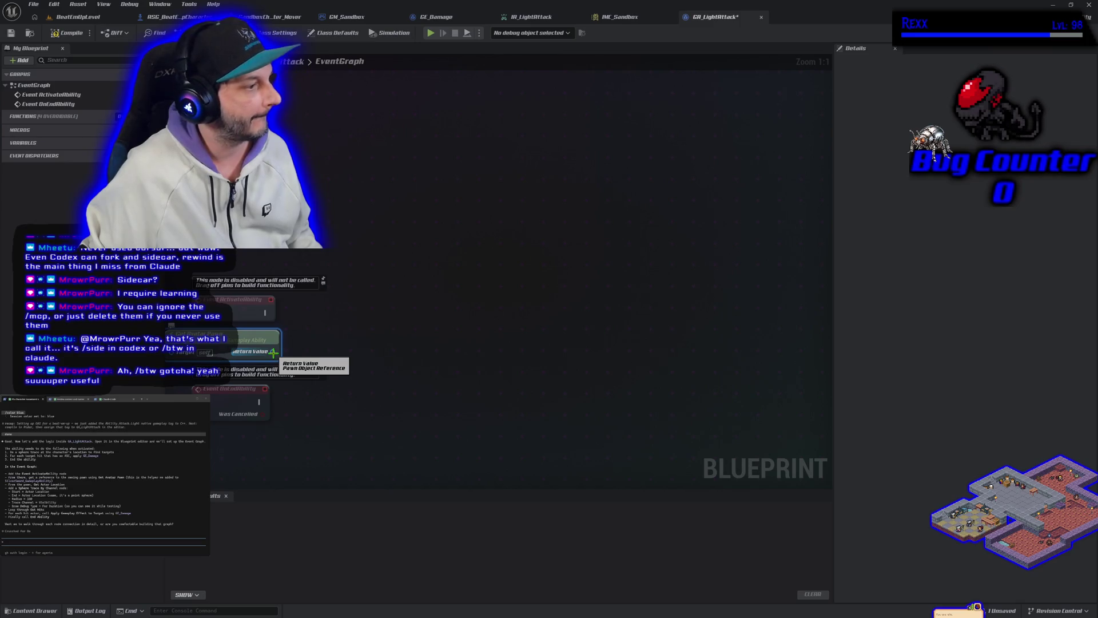
drag(273, 353, 299, 344)
text(get a)
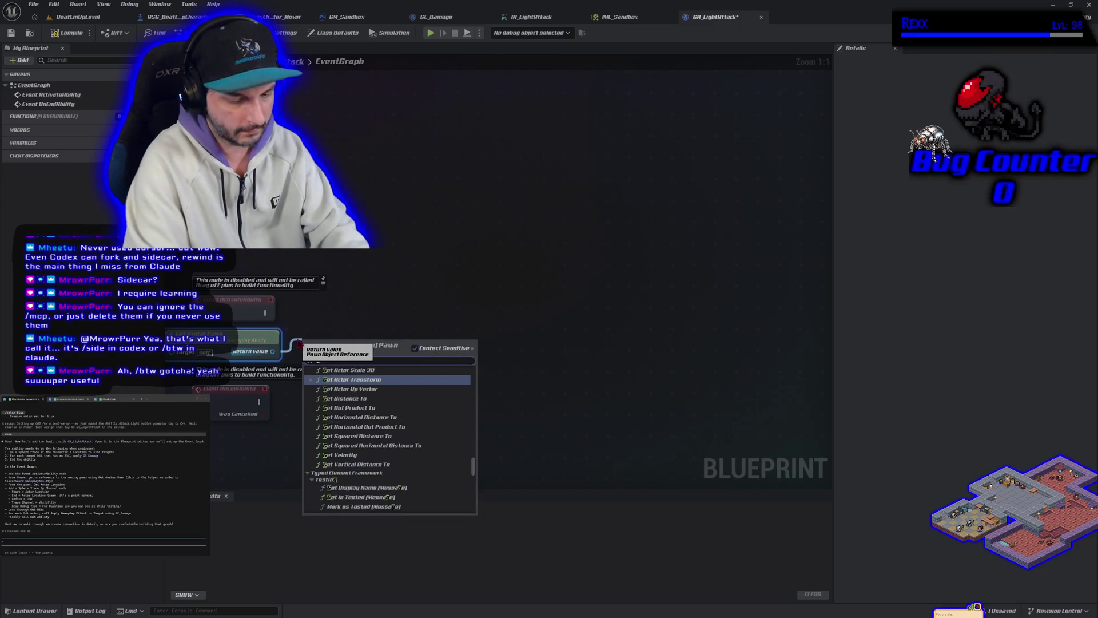
text(ctor locat)
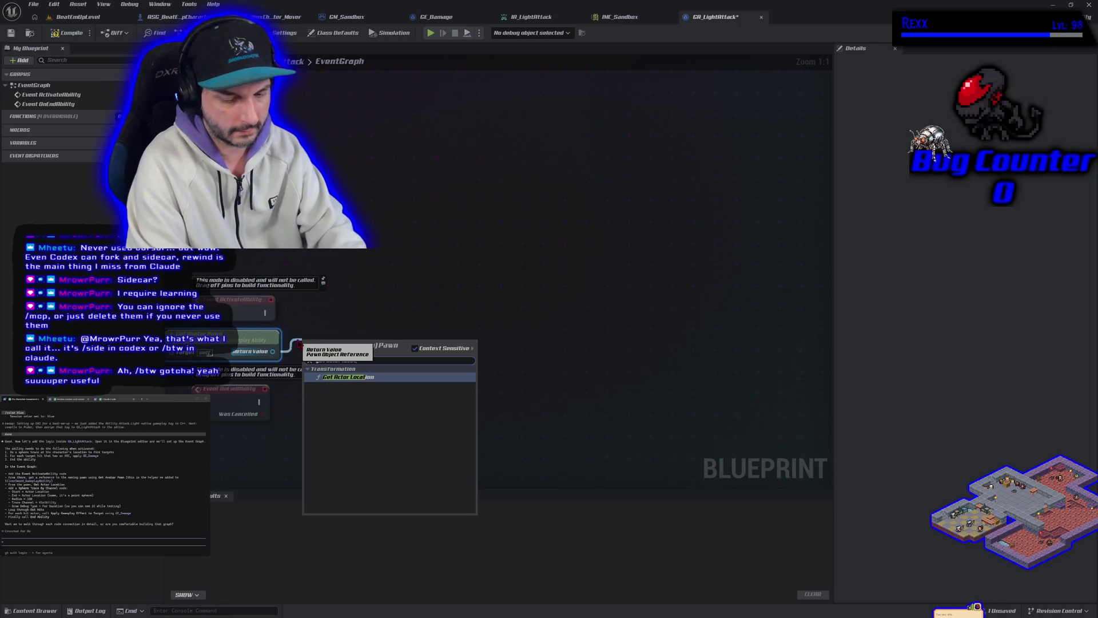
key(Return)
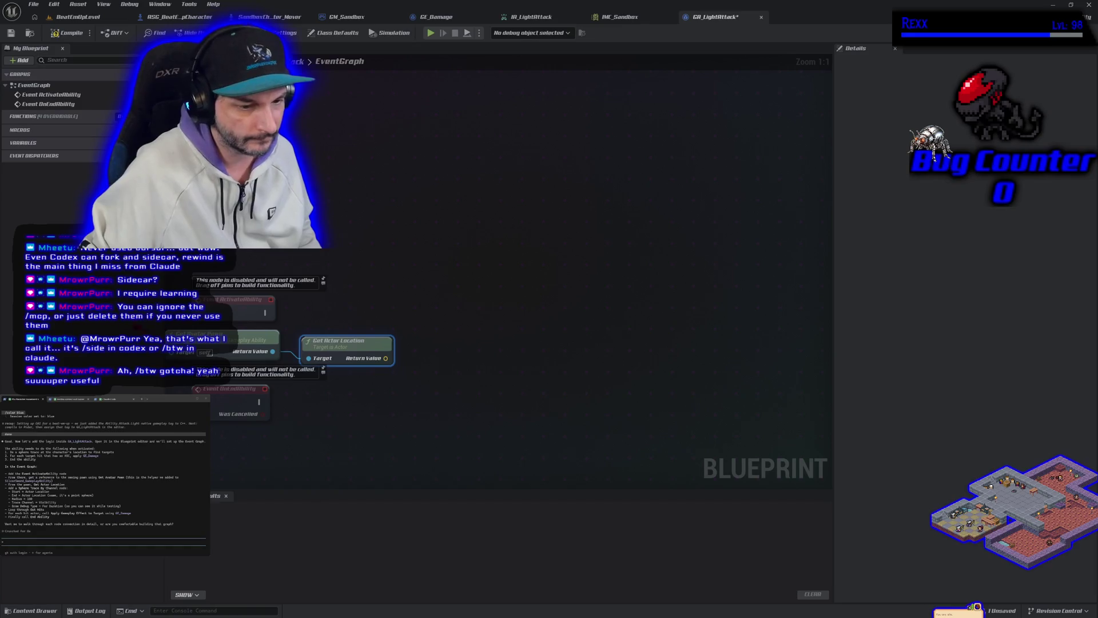
key(alt+Tab)
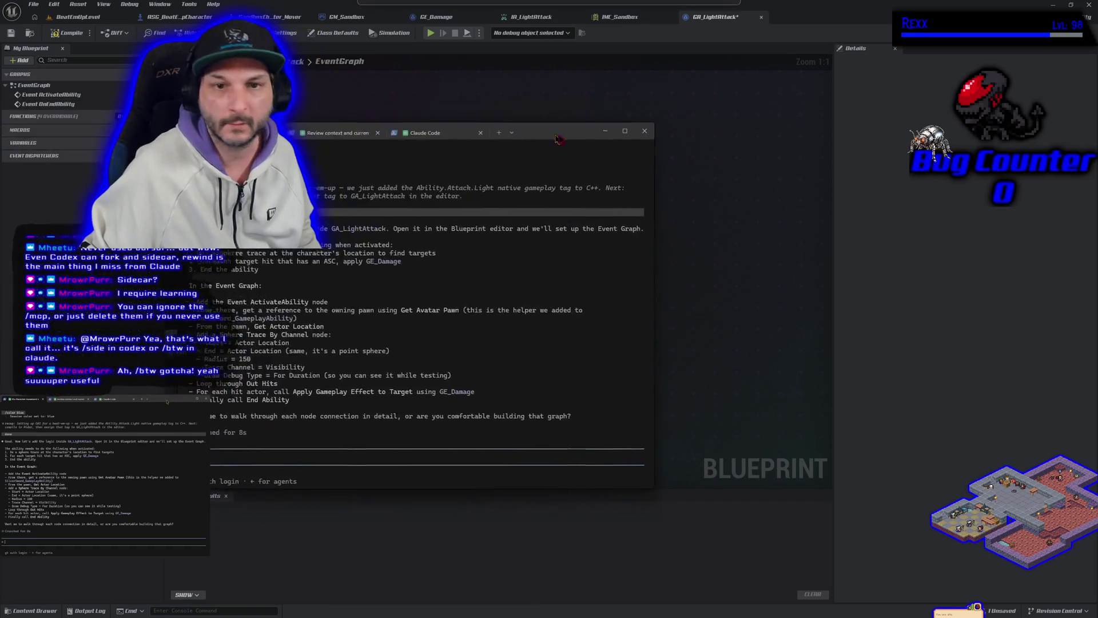
Close the extra Claude Code session and reply 'i opened a seperate tab'
click(354, 134)
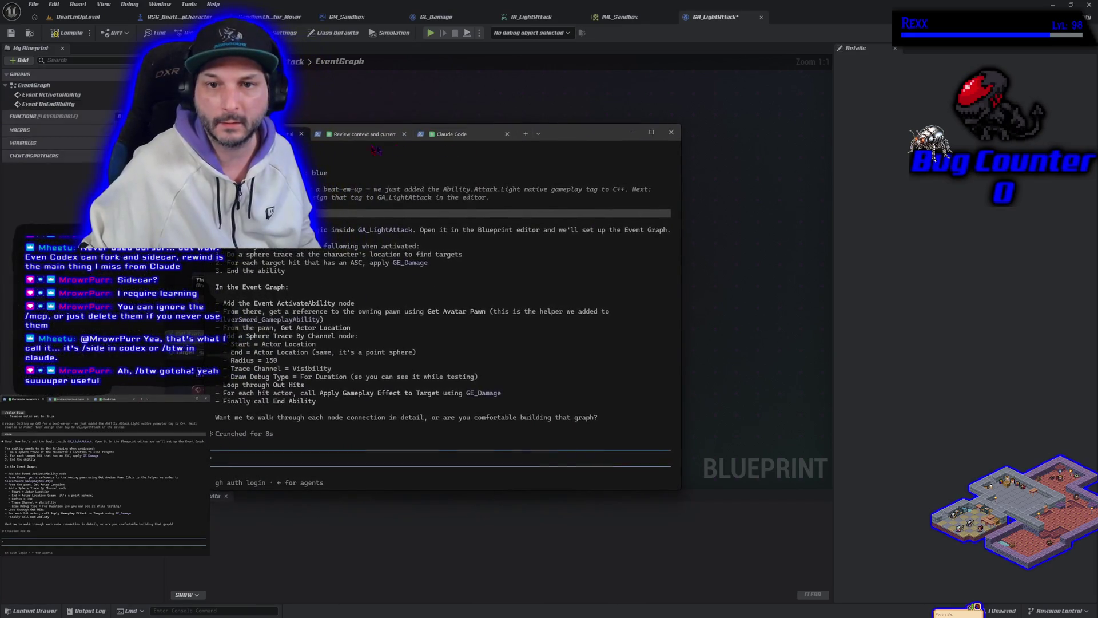
click(506, 134)
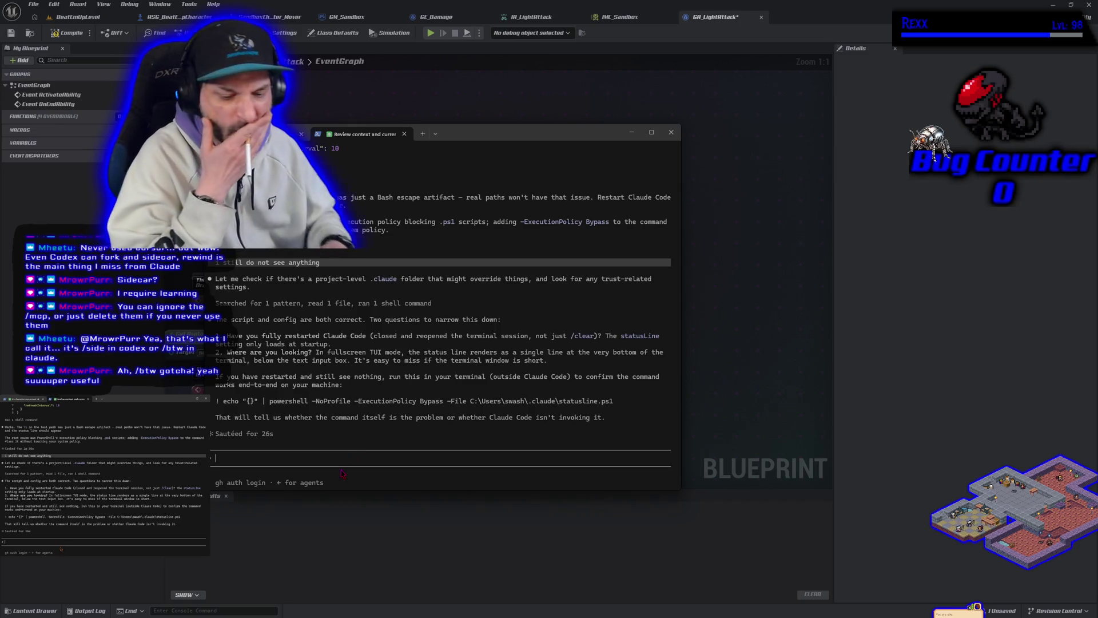
text(i opened a se)
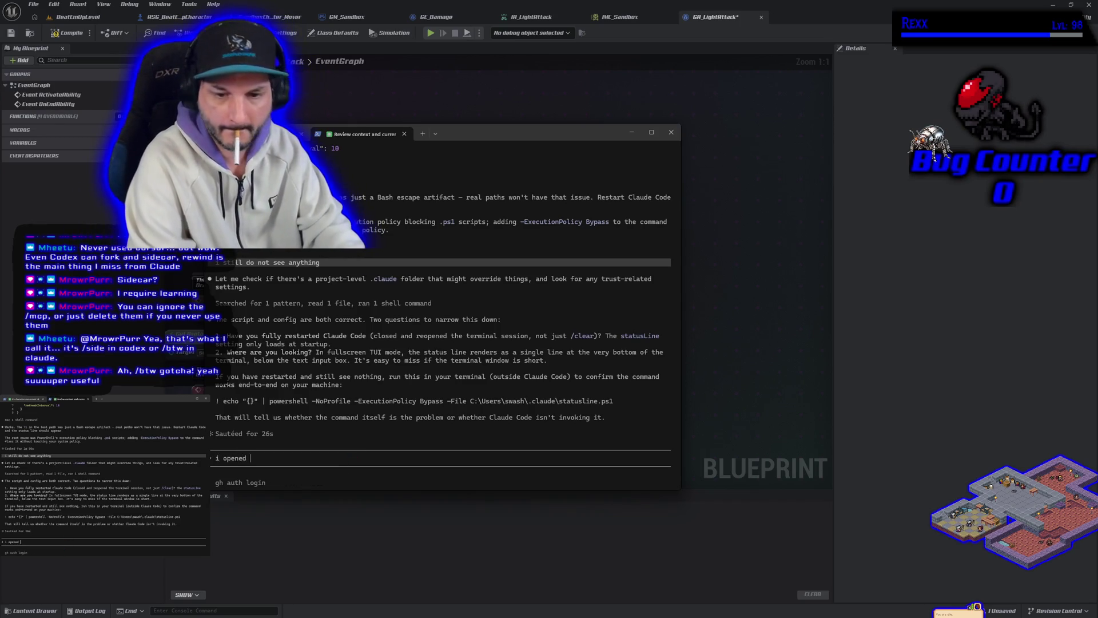
text(perate tab)
key(Return)
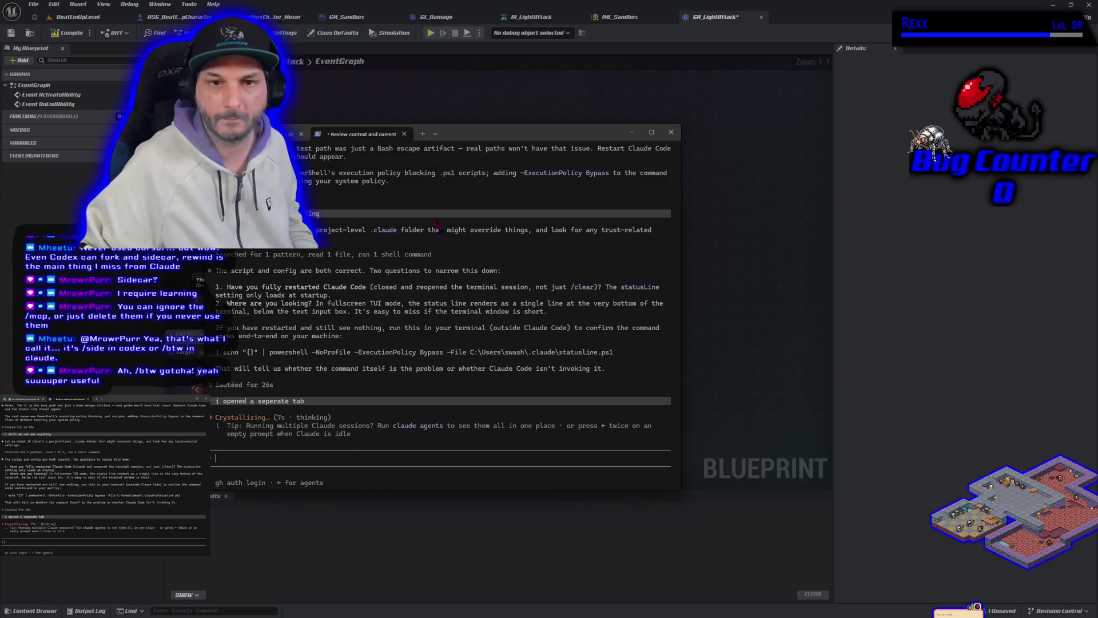
click(297, 134)
click(631, 132)
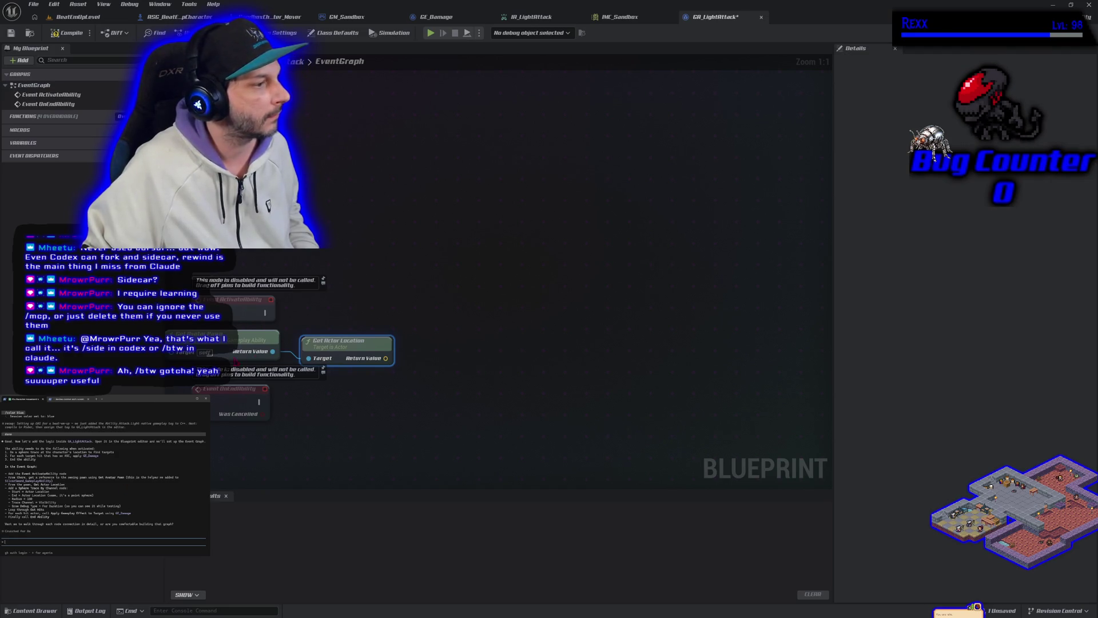
Add a Sphere Trace By Channel node after Event ActivateAbility, aligned with its wire
mouse_move(264, 313)
mouse_down()
mouse_move(286, 332)
mouse_move(397, 303)
mouse_move(445, 313)
mouse_up()
text(sphere)
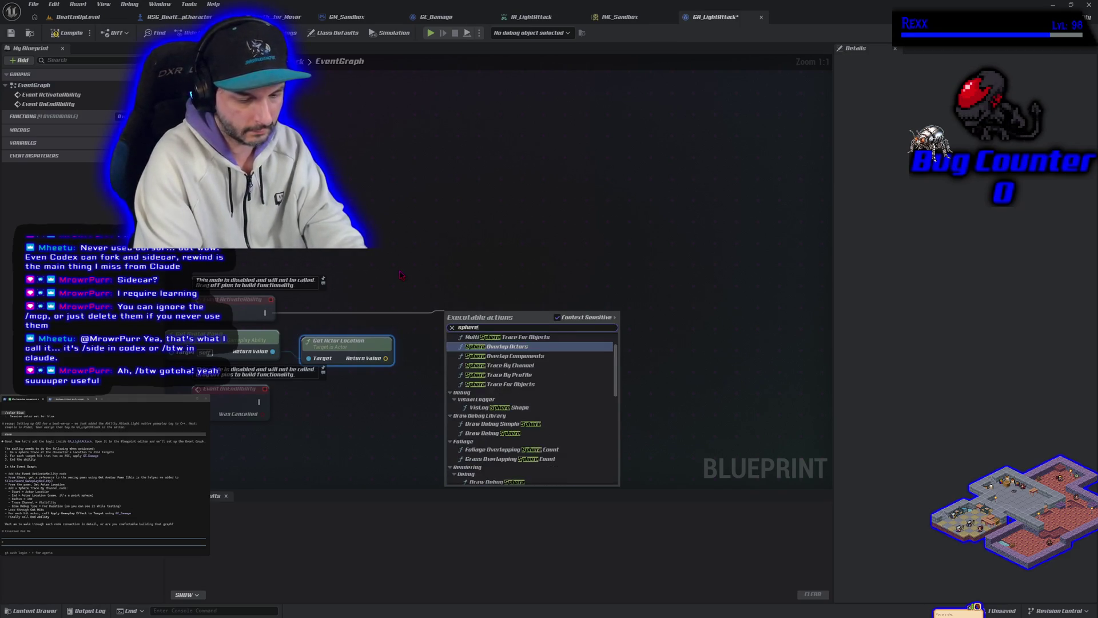
text( trace by cha)
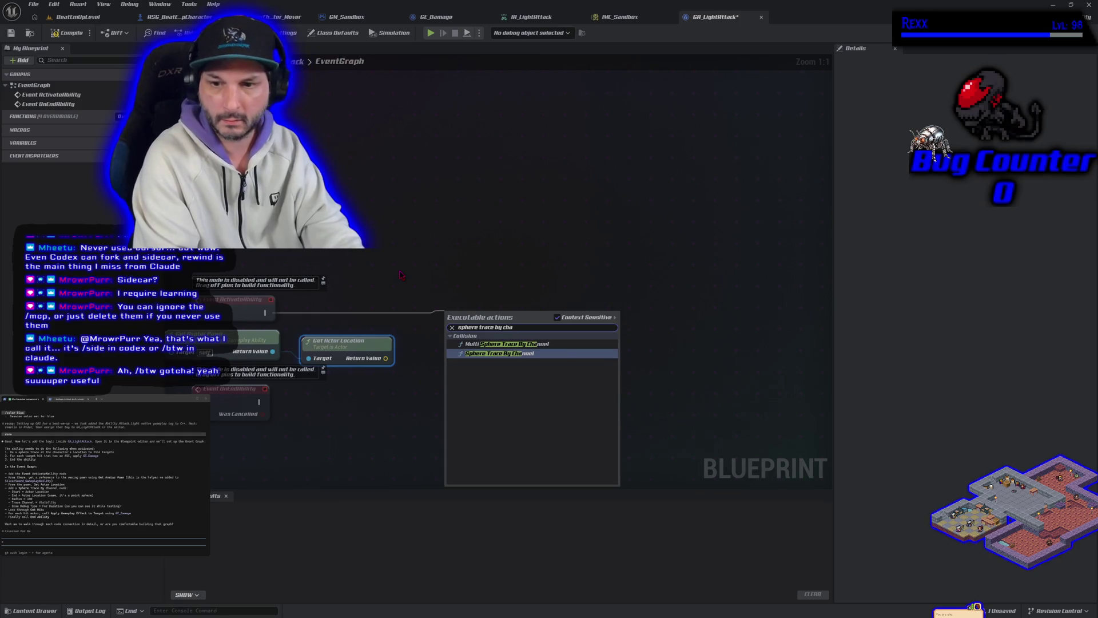
key(Return)
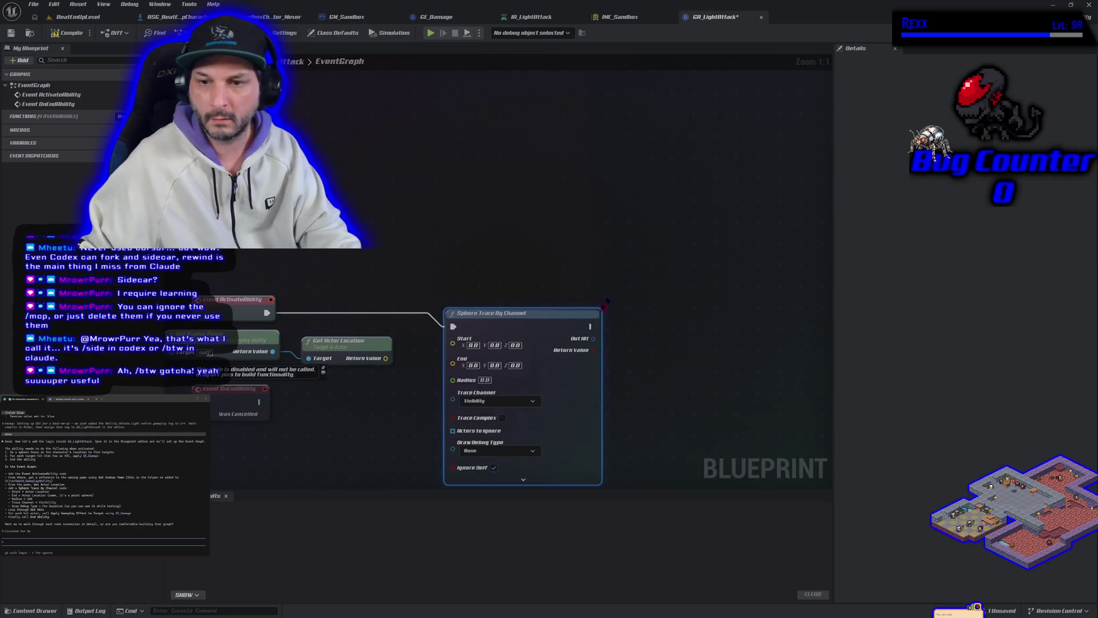
key(q)
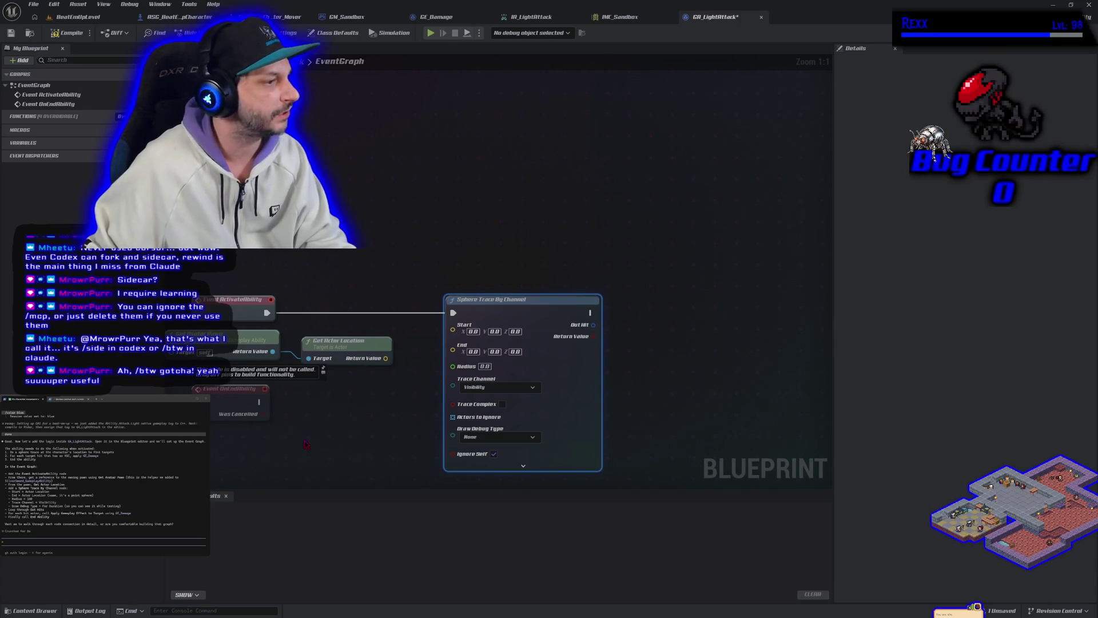
Feed actor location into the trace's Start and End, with Radius 150 and debug For Duration
mouse_move(385, 360)
mouse_down()
mouse_move(429, 371)
mouse_move(453, 324)
mouse_up()
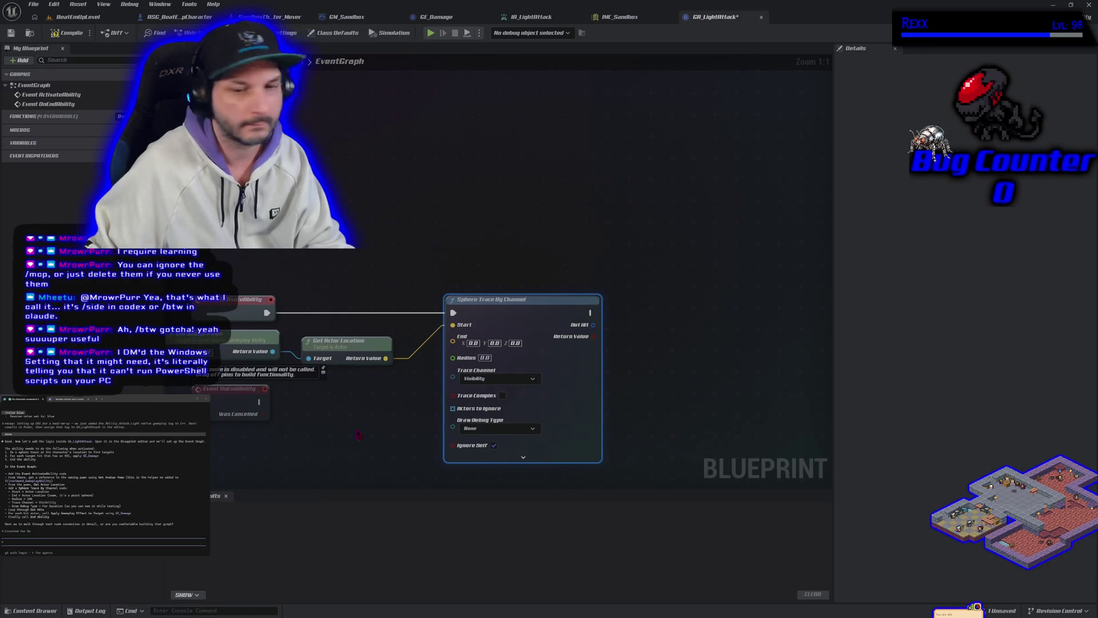
mouse_move(385, 359)
mouse_down()
mouse_move(452, 372)
mouse_move(452, 337)
mouse_up()
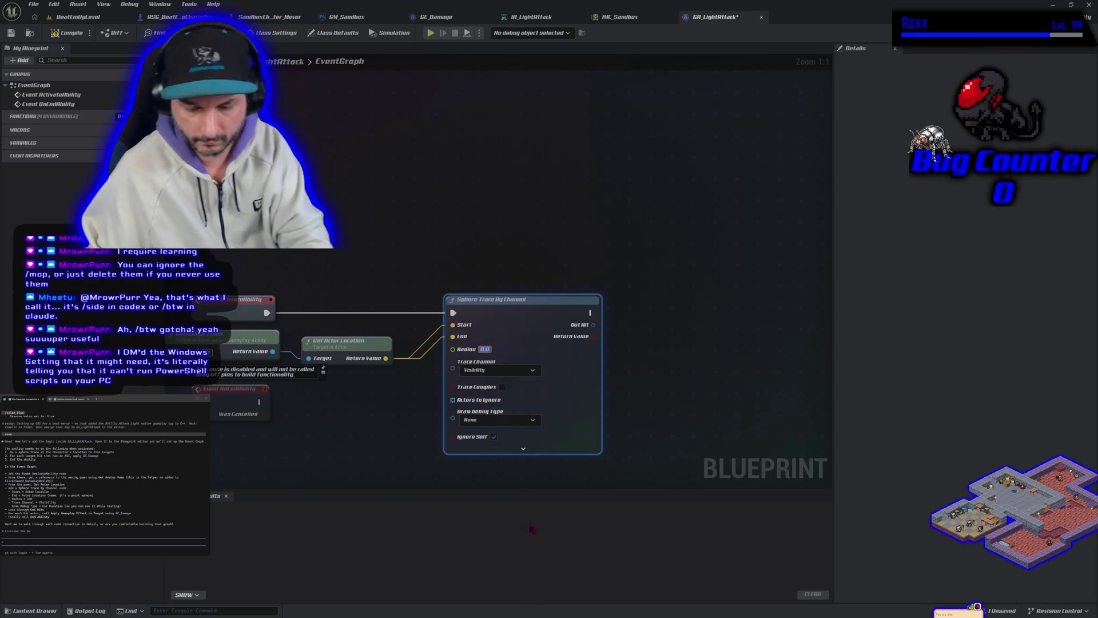
text(150)
key(Return)
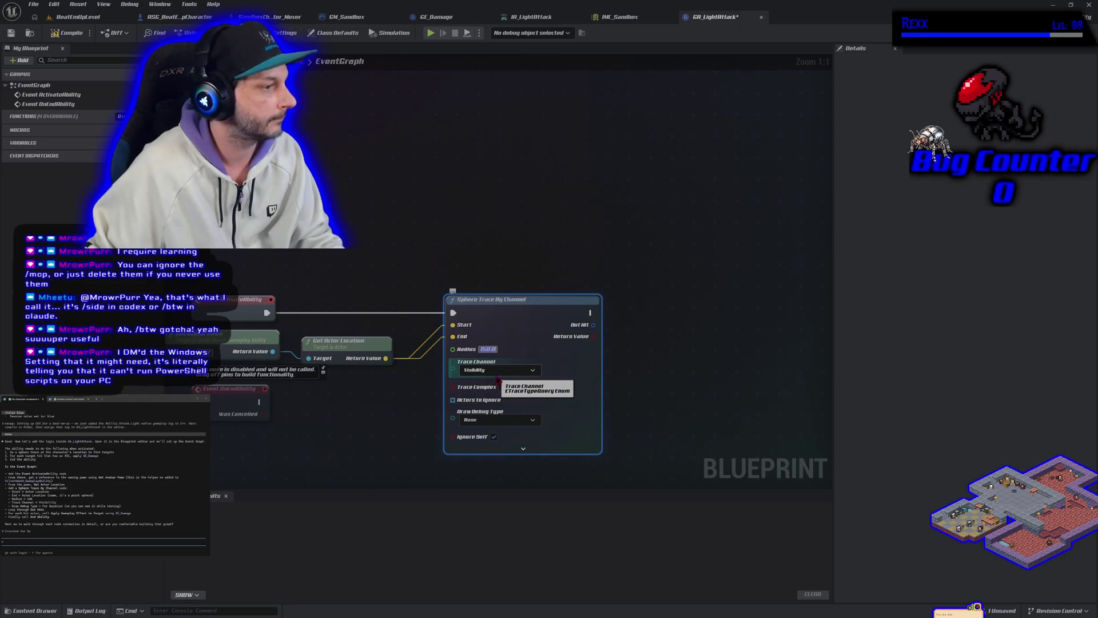
click(498, 419)
click(487, 450)
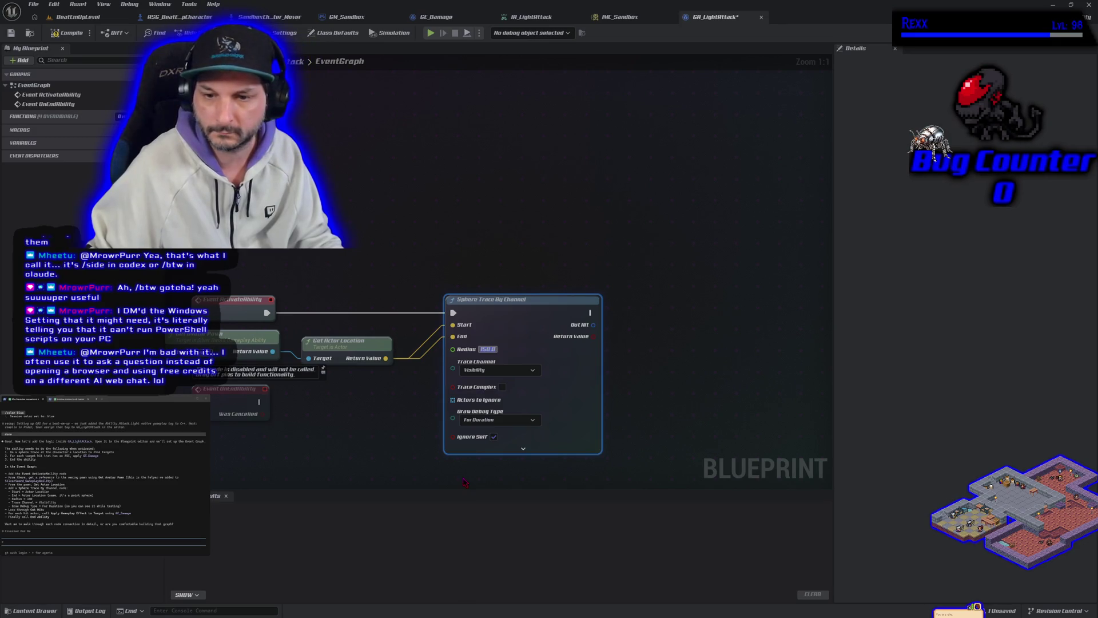
Start a 'for eac' node search from the trace's Out Hit pin
drag(470, 474, 475, 416)
mouse_move(598, 267)
mouse_down()
mouse_move(651, 276)
mouse_move(640, 273)
mouse_up()
text(for eac)
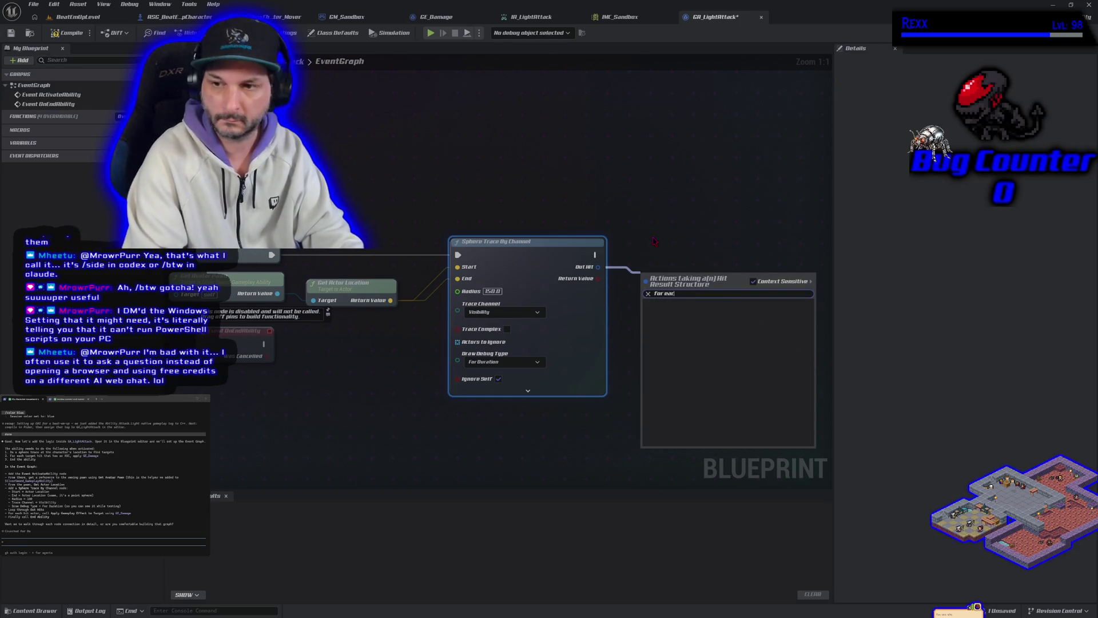
Add a Break Hit Result on the trace's Out Hit and expand all its pins
key(BackSpace)
key(BackSpace)
key(BackSpace)
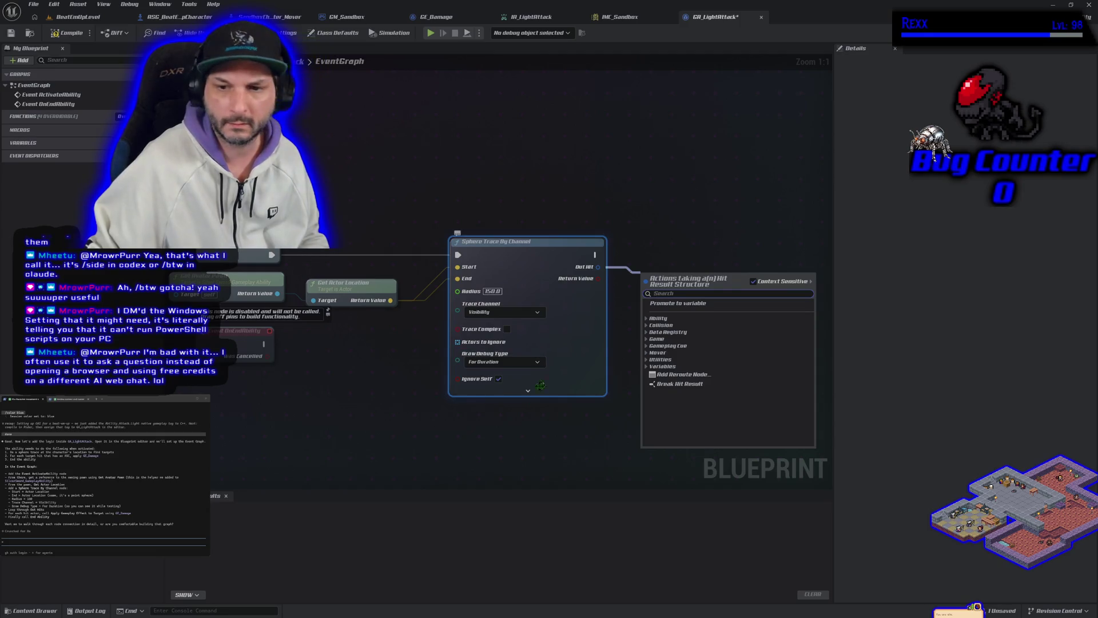
click(495, 439)
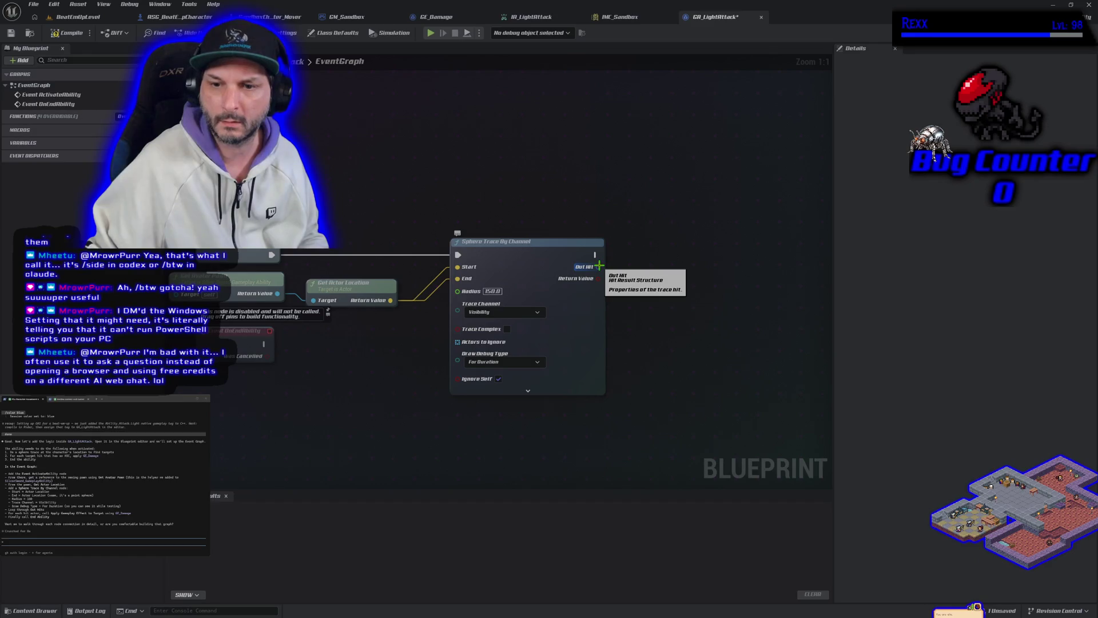
drag(599, 265, 630, 270)
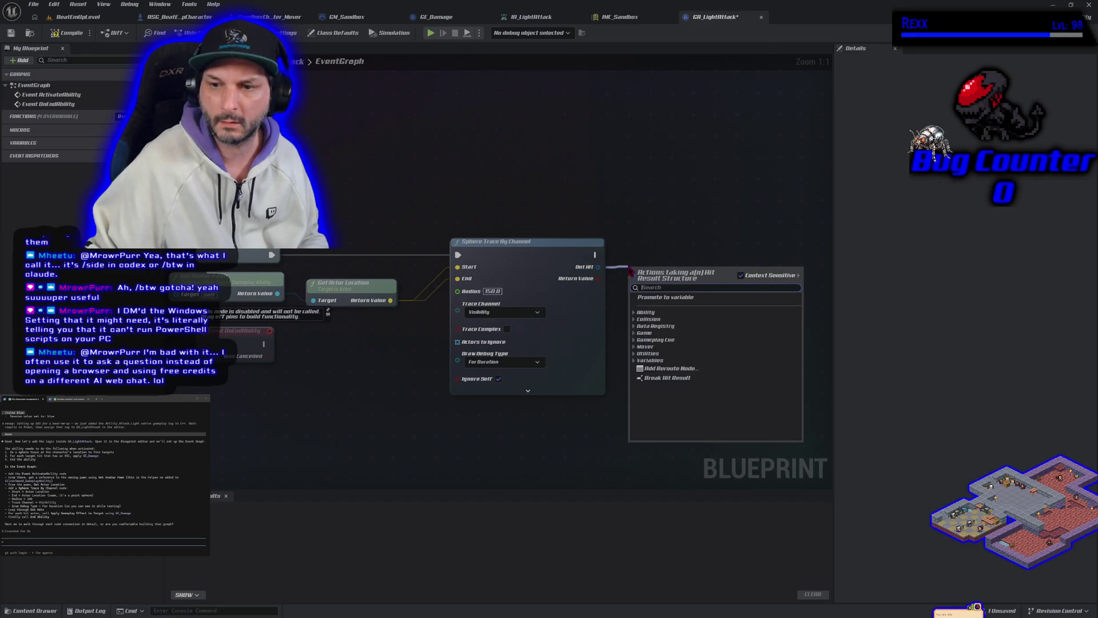
click(668, 377)
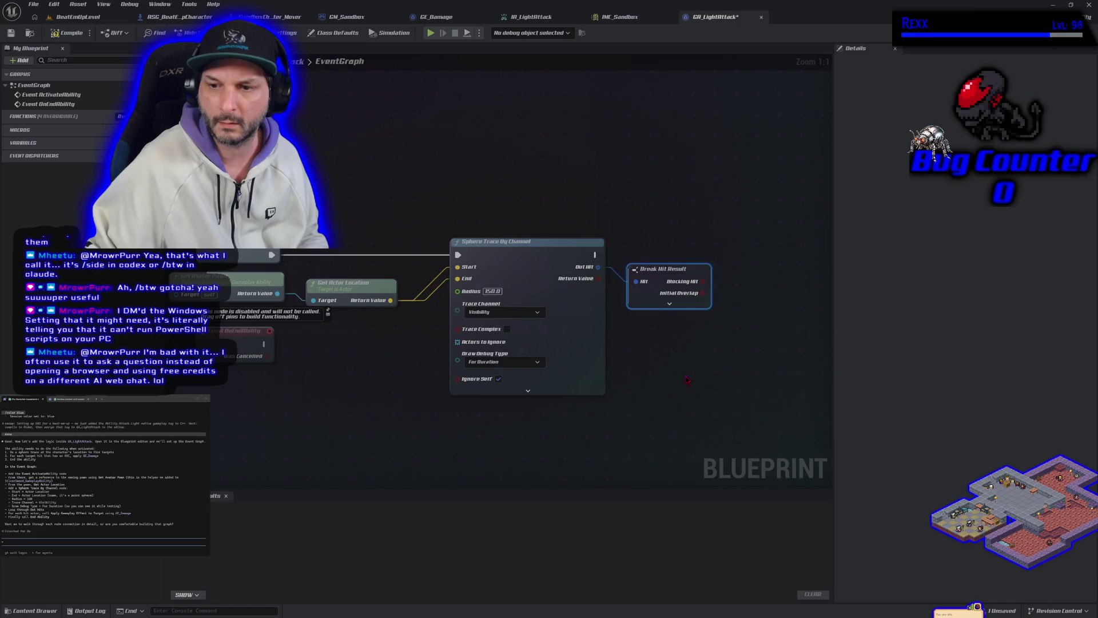
click(669, 304)
drag(753, 324, 643, 250)
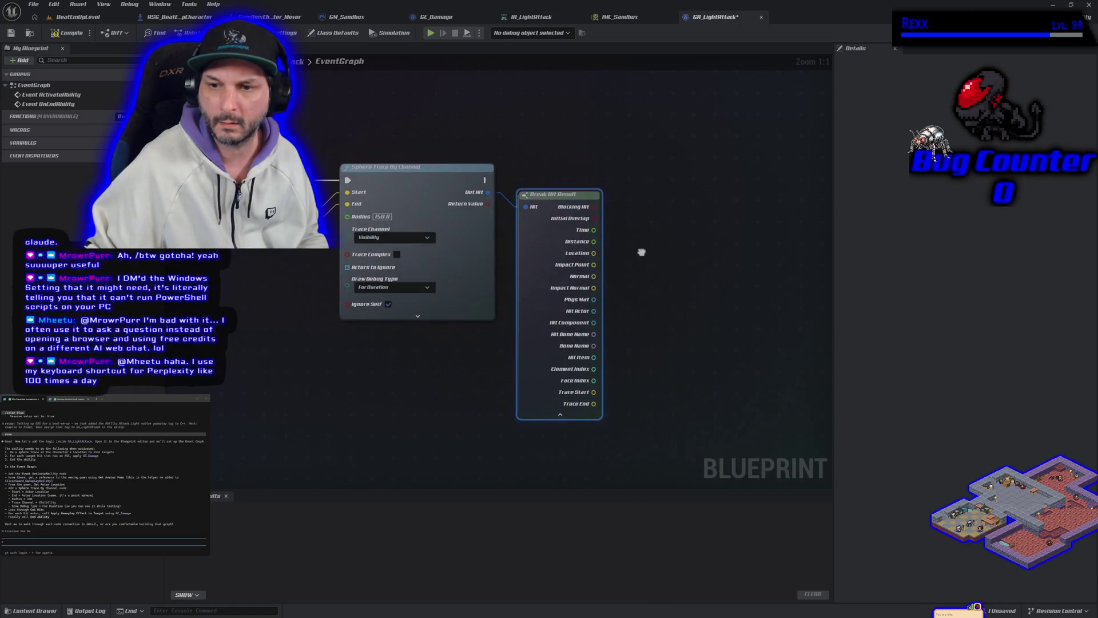
Try a 'for eac' search off Hit Actor, then cancel it
drag(596, 312, 672, 266)
text(for)
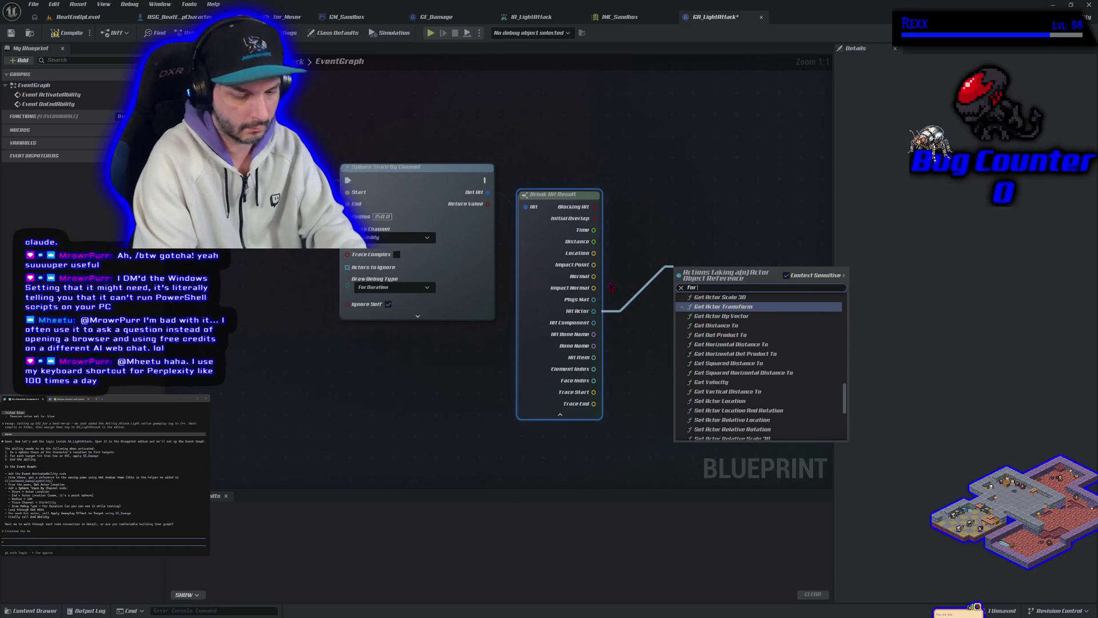
text( eac)
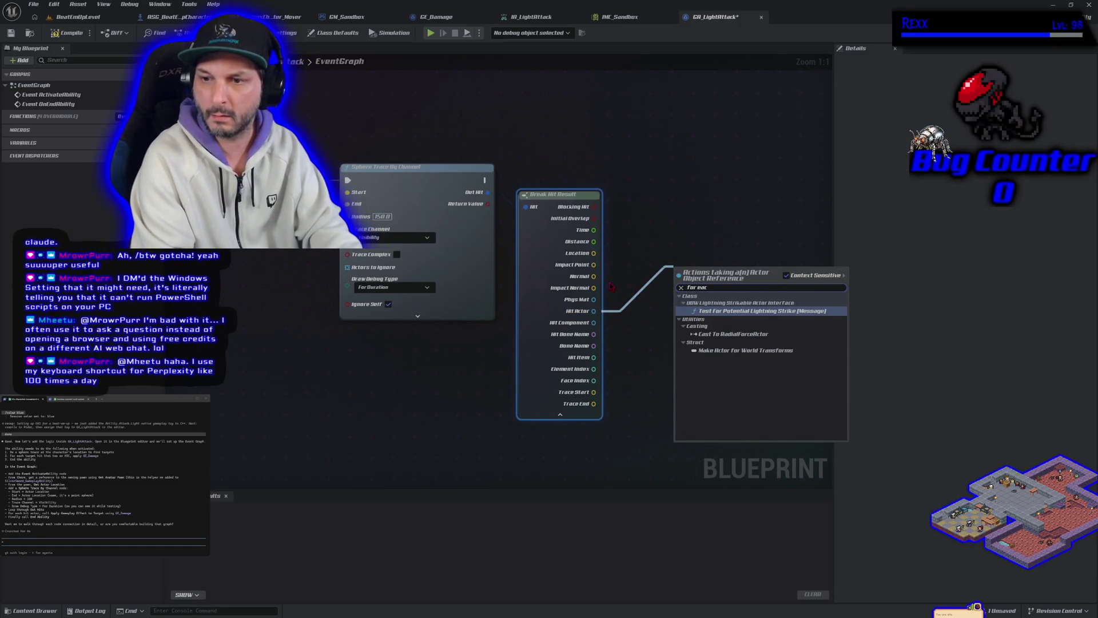
click(435, 347)
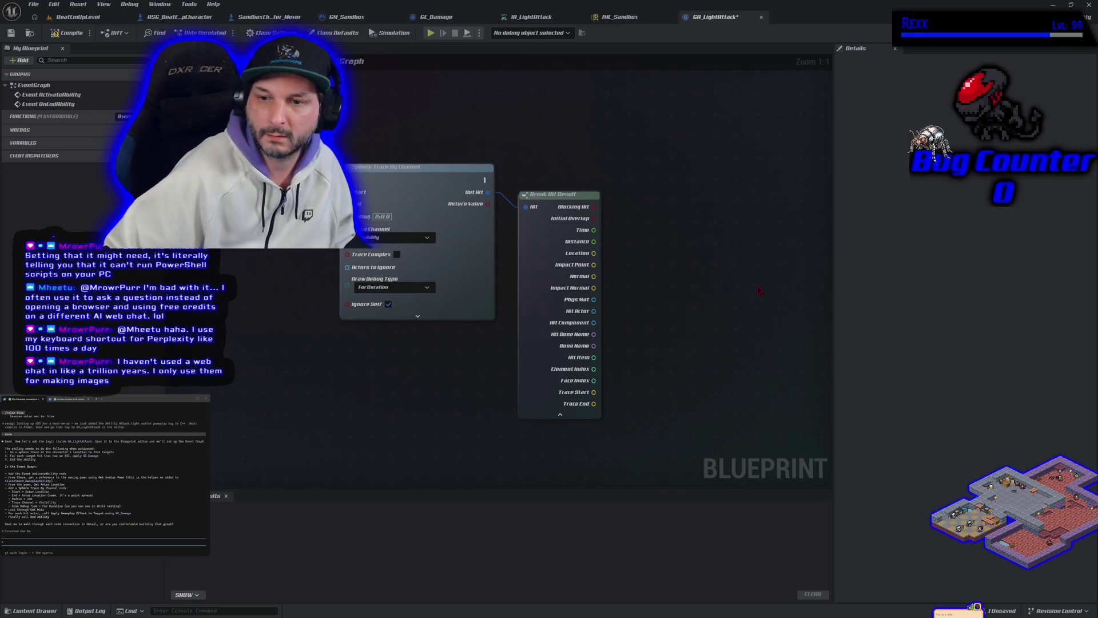
Send Claude a question about the trace's Out Hit result
click(475, 173)
drag(416, 390, 405, 393)
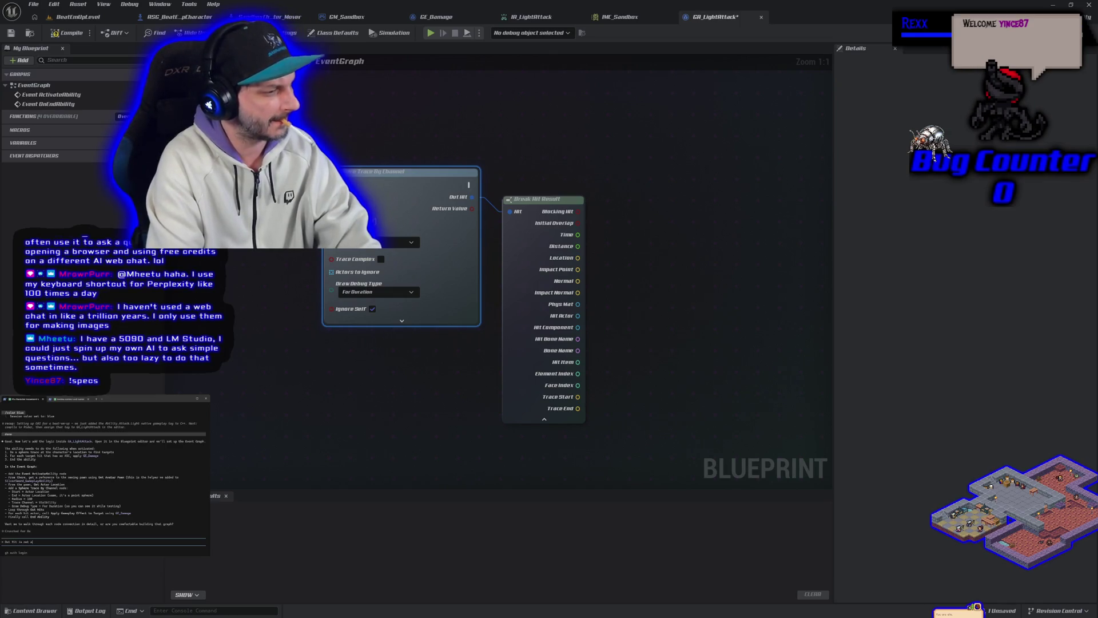
text(n array its a struct)
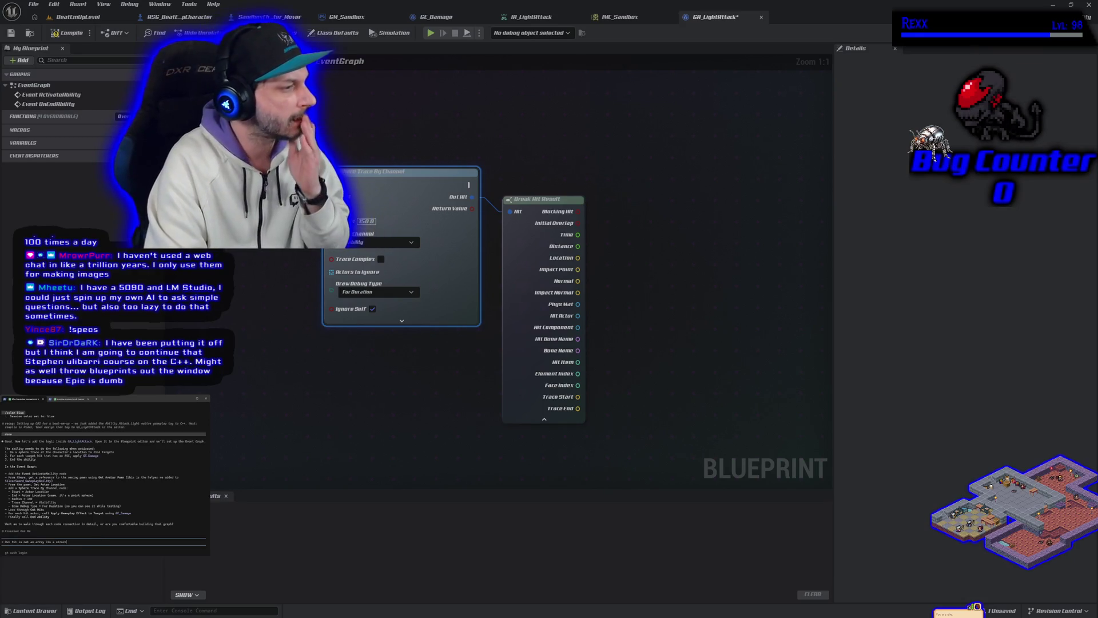
key(Return)
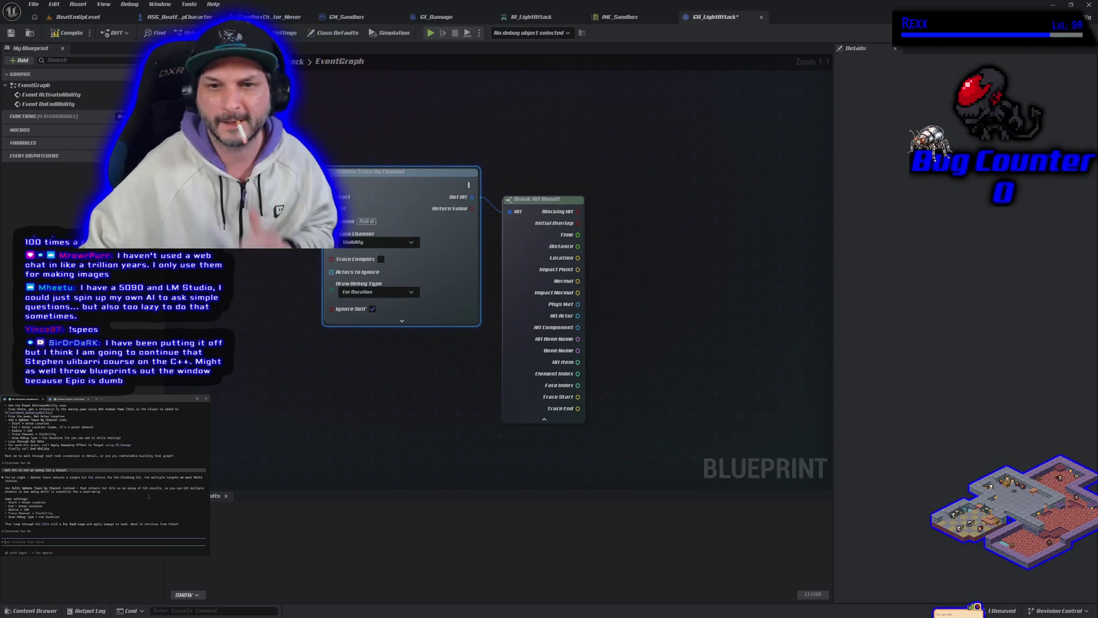
drag(308, 425, 372, 472)
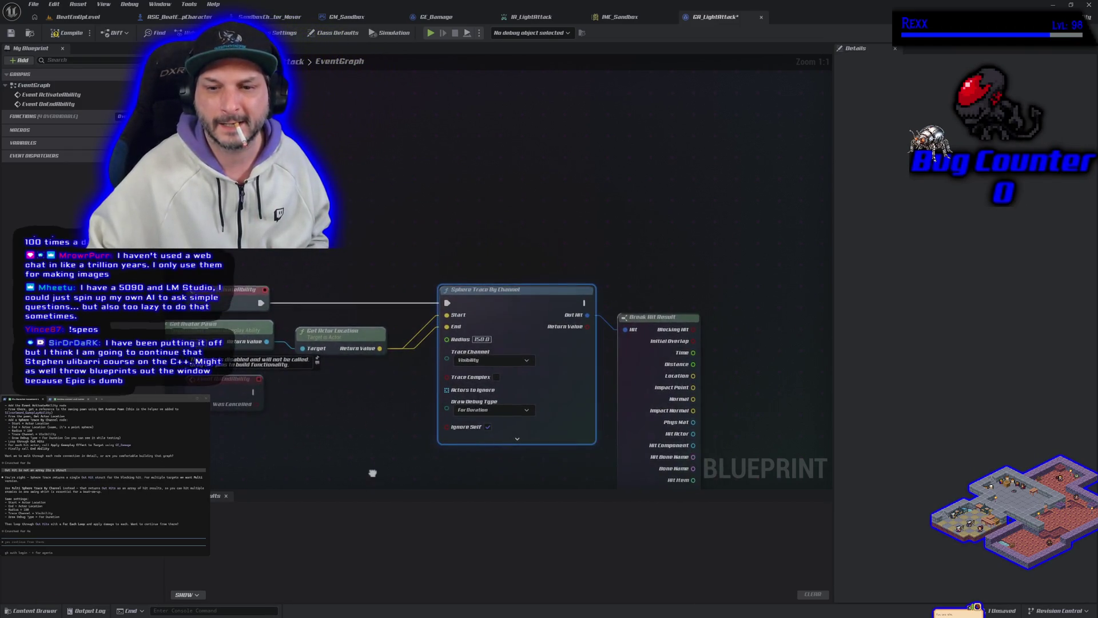
Add a Multi Sphere Trace By Channel and delete the old sphere trace and Break Hit Result
right_click(444, 239)
text(mul)
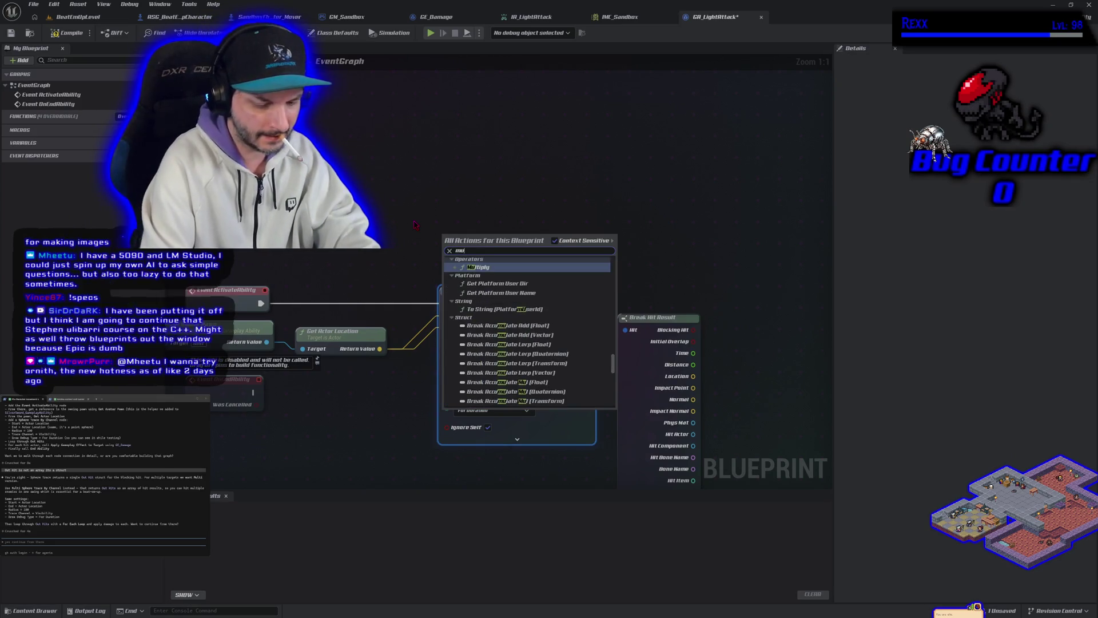
text(ti spher)
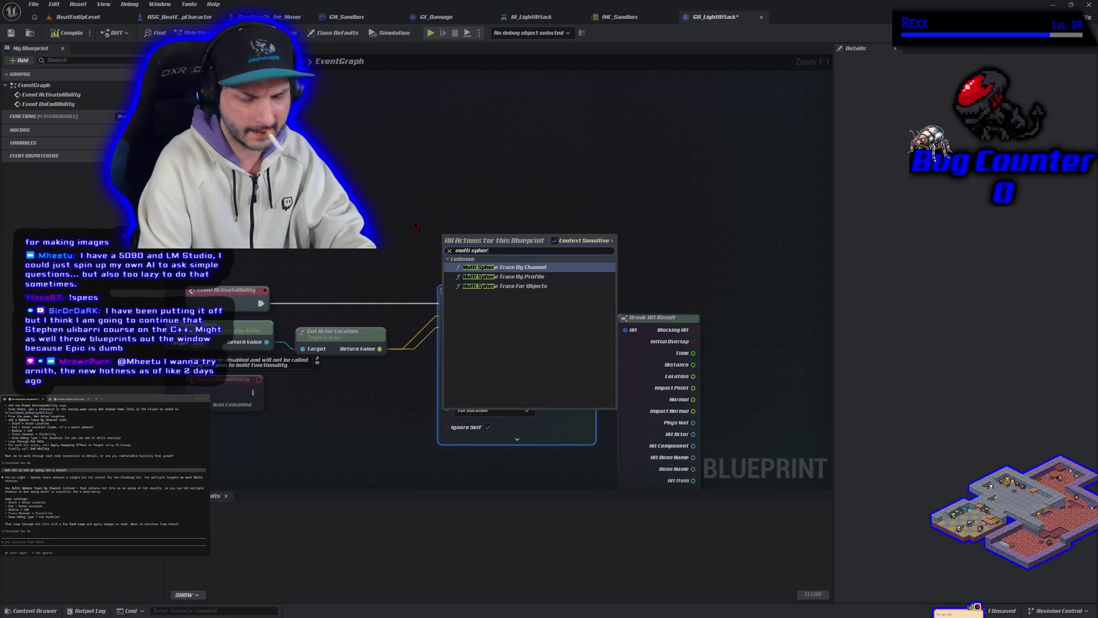
key(Return)
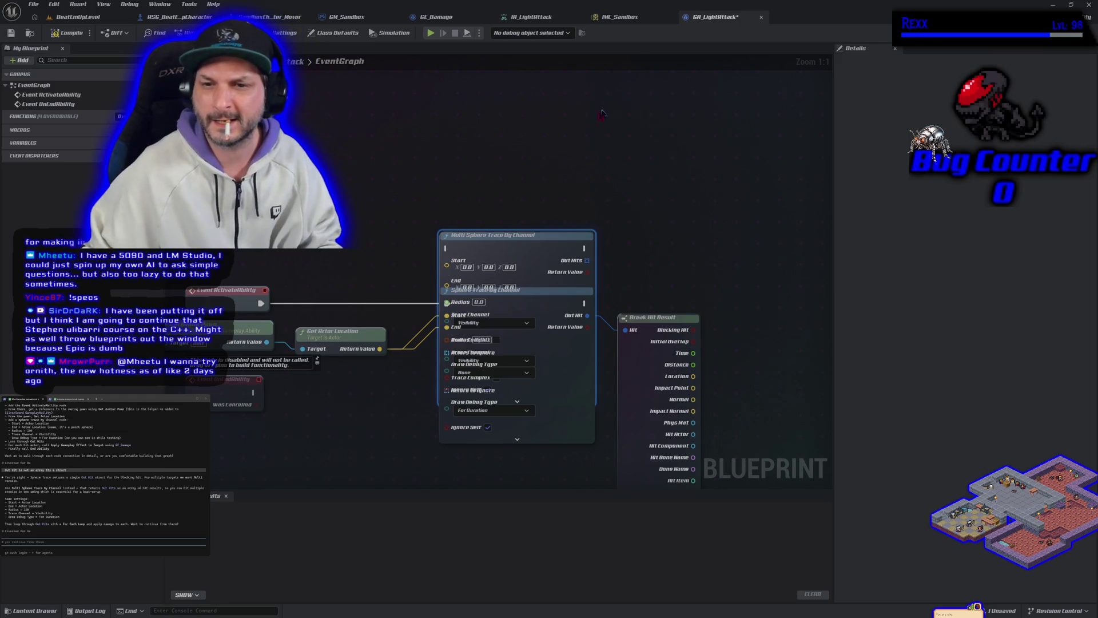
drag(520, 248, 518, 129)
click(622, 318)
key(Delete)
click(511, 318)
key(Delete)
Wire ActivateAbility and actor location into the multi trace and set Radius 150
mouse_move(517, 128)
mouse_down()
mouse_move(528, 269)
mouse_move(502, 277)
mouse_up()
mouse_move(259, 303)
mouse_down()
mouse_move(428, 277)
mouse_move(420, 291)
mouse_up()
mouse_move(379, 348)
mouse_down()
mouse_move(409, 349)
mouse_move(413, 315)
mouse_move(394, 352)
mouse_move(412, 326)
mouse_up()
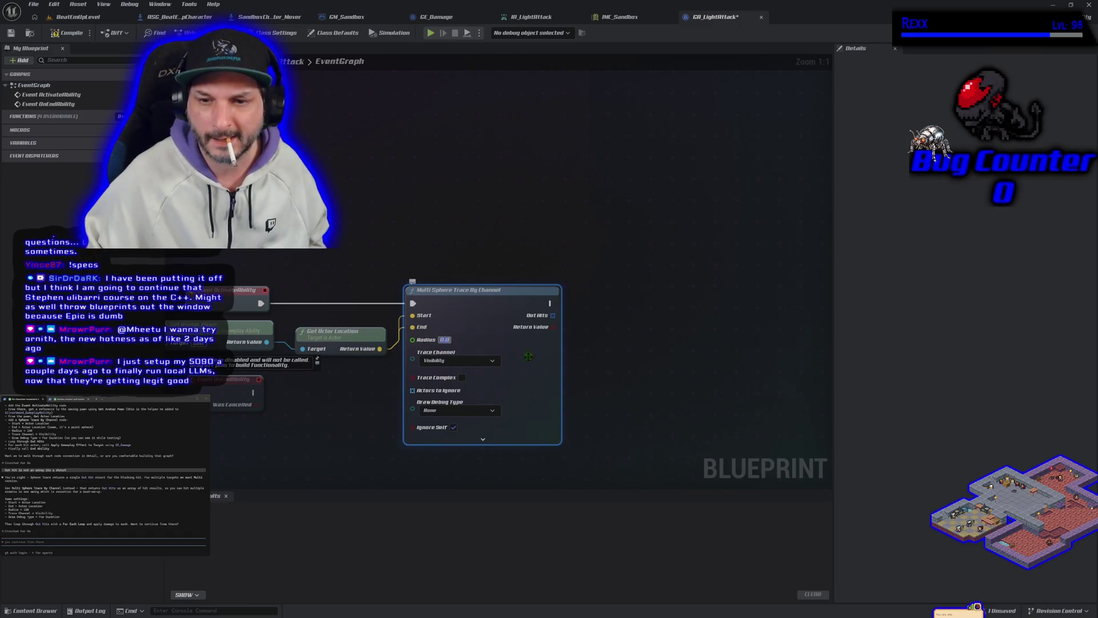
click(445, 340)
text(150)
key(Return)
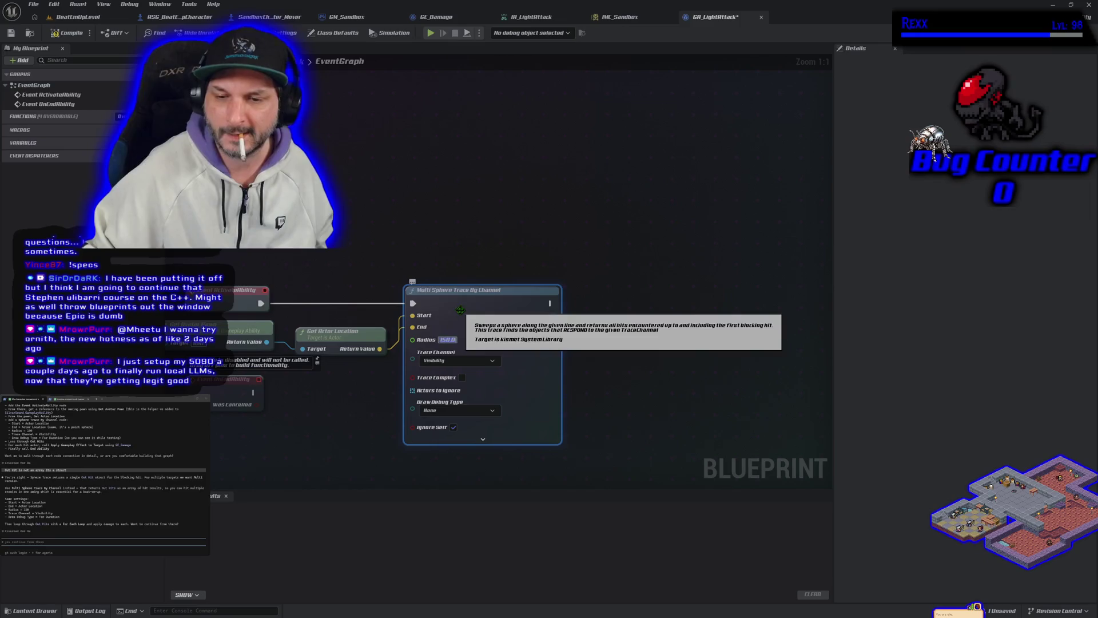
drag(555, 317, 572, 313)
text(For each)
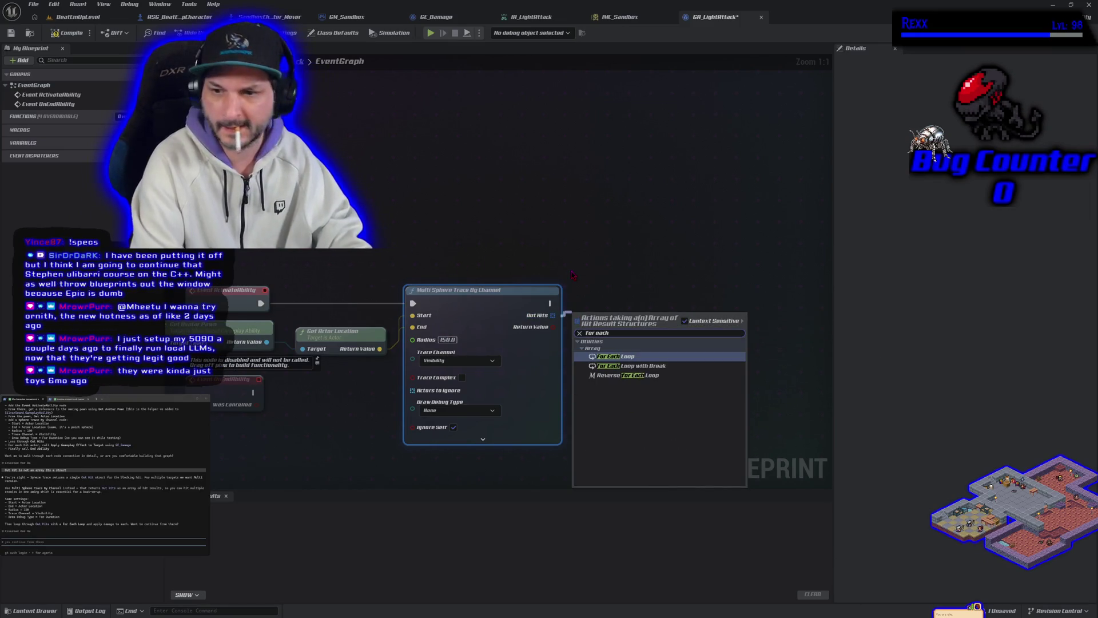
Add a For Each Loop over Out Hits and set the trace's Draw Debug Type to For Duration
click(622, 358)
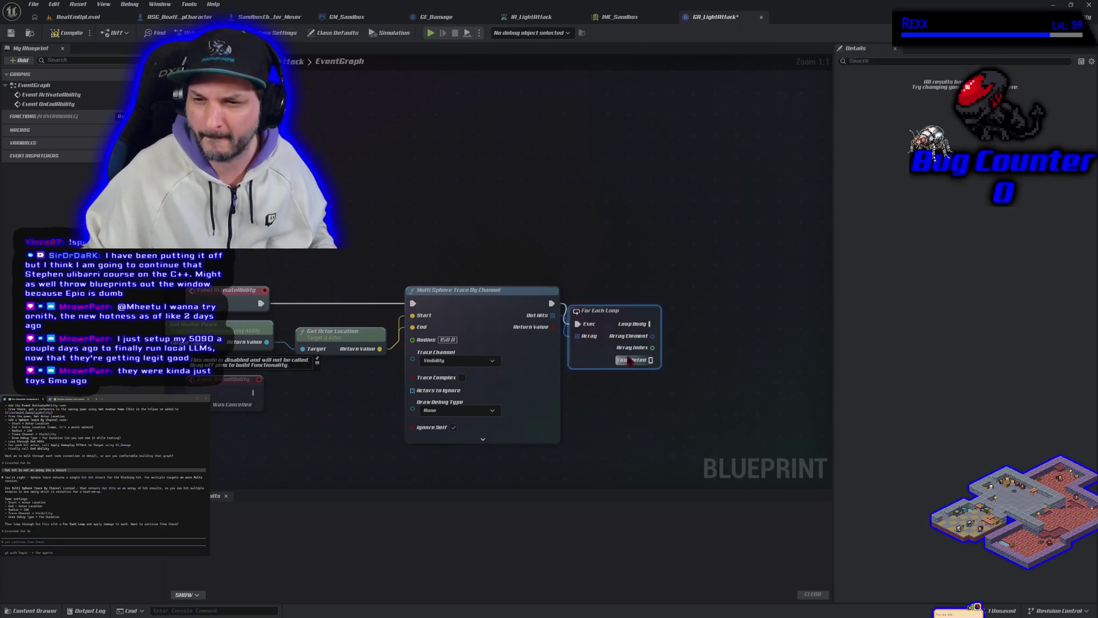
drag(614, 312, 637, 292)
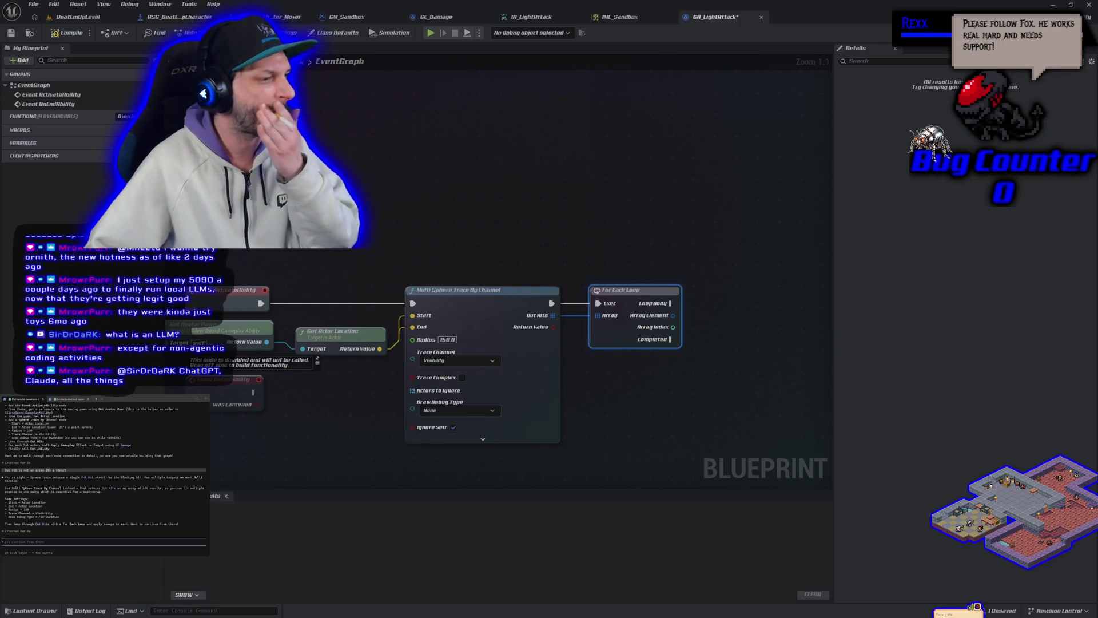
click(457, 410)
click(452, 437)
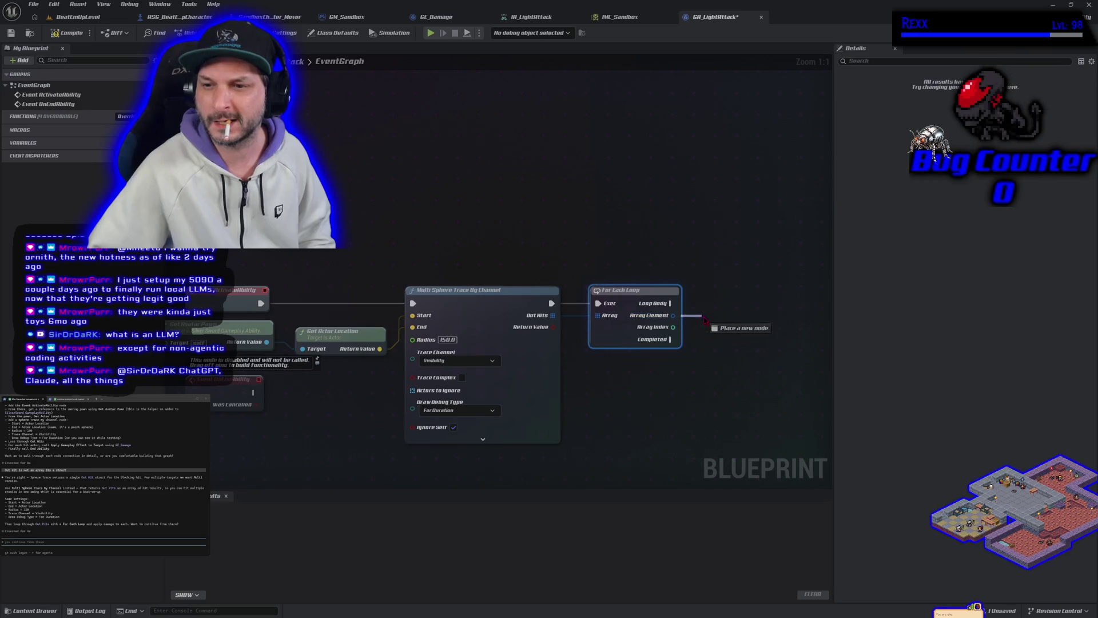
Add an ApplyGameplayEffectToTarget node via 'apply gameplay' search and move it beside the loop
drag(673, 315, 695, 315)
text(apply)
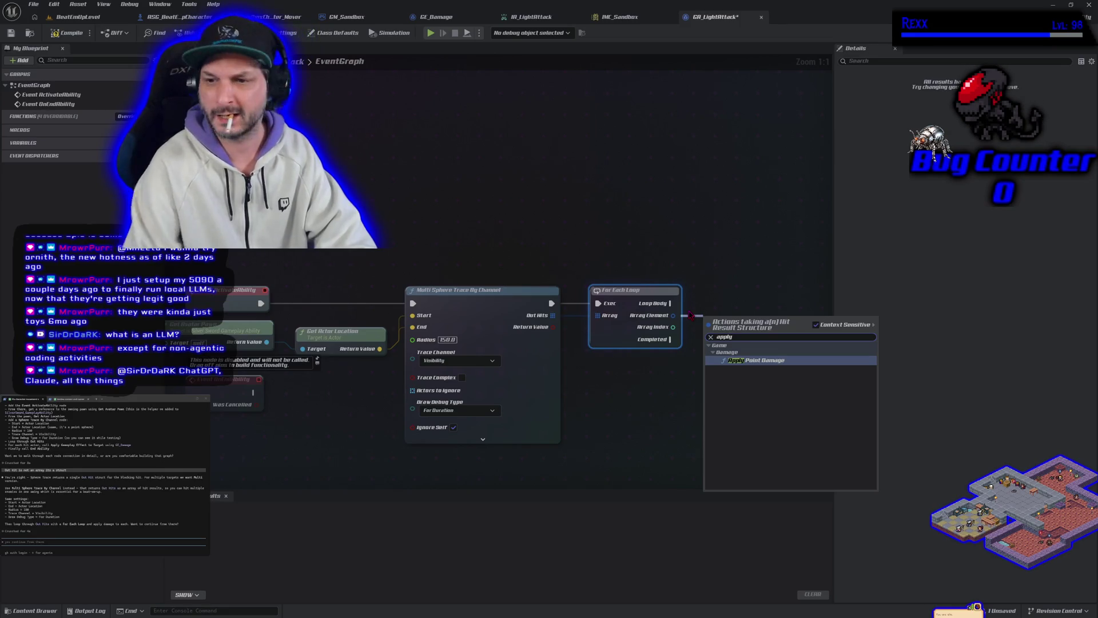
key(Escape)
right_click(690, 277)
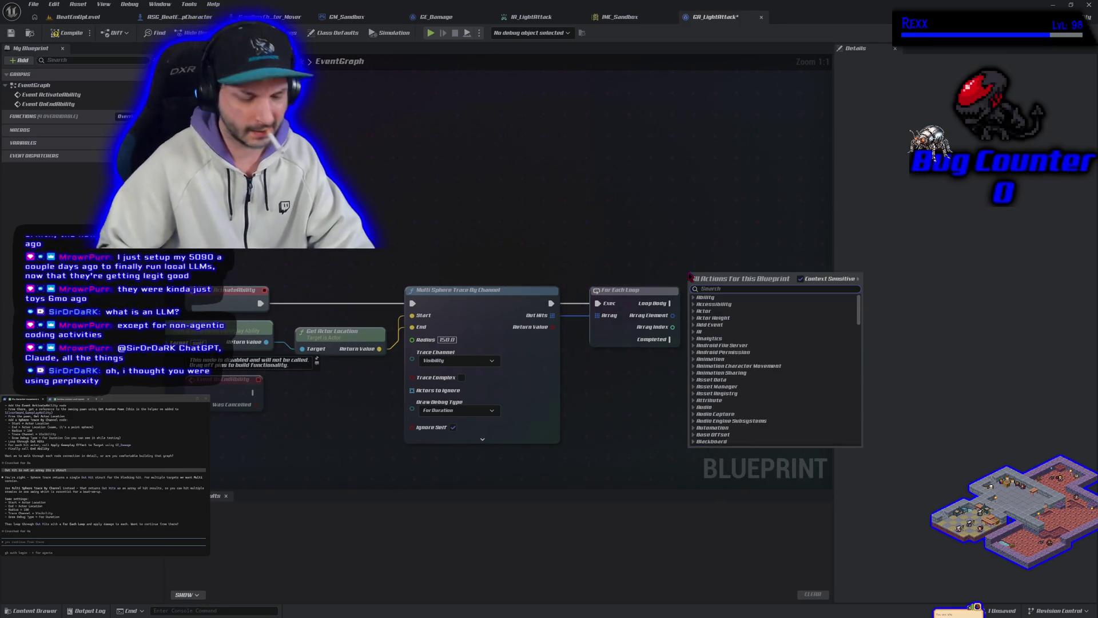
text(apply game)
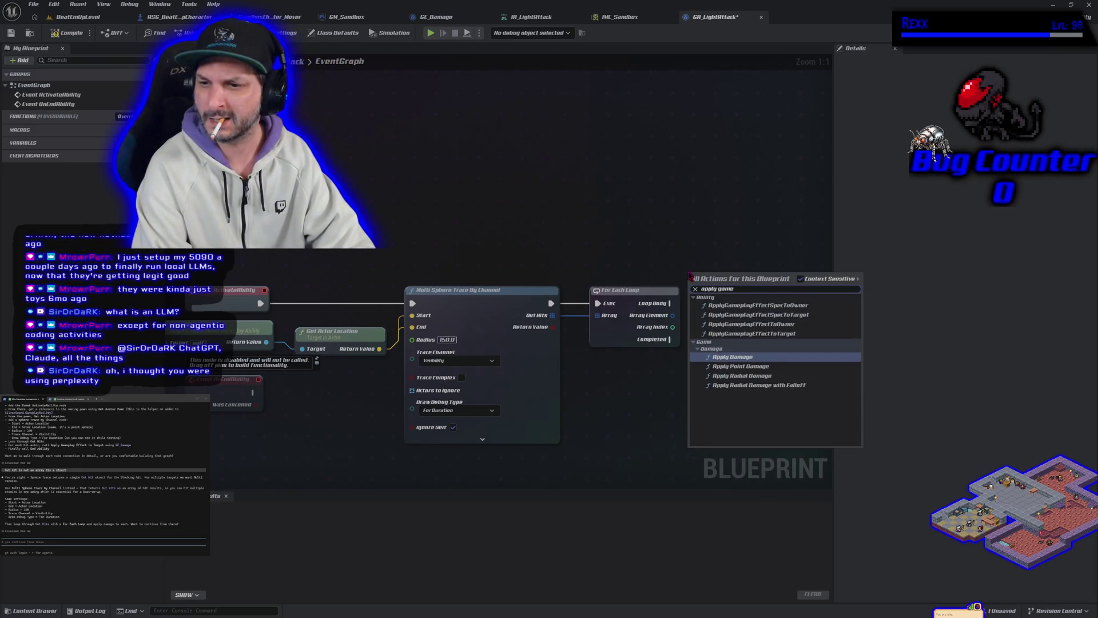
click(603, 246)
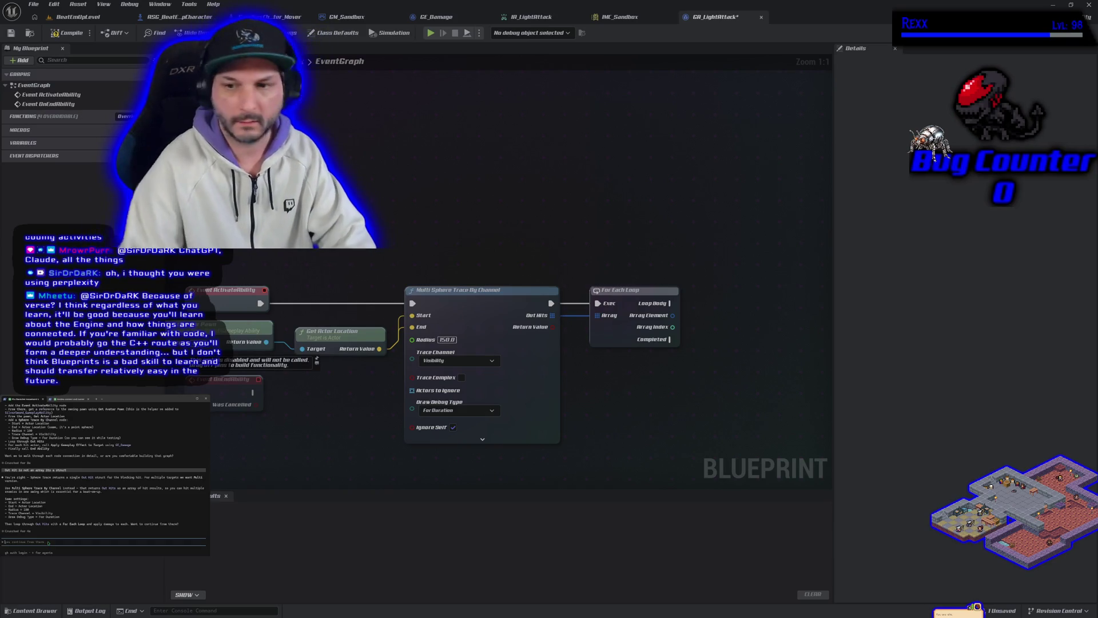
right_click(568, 231)
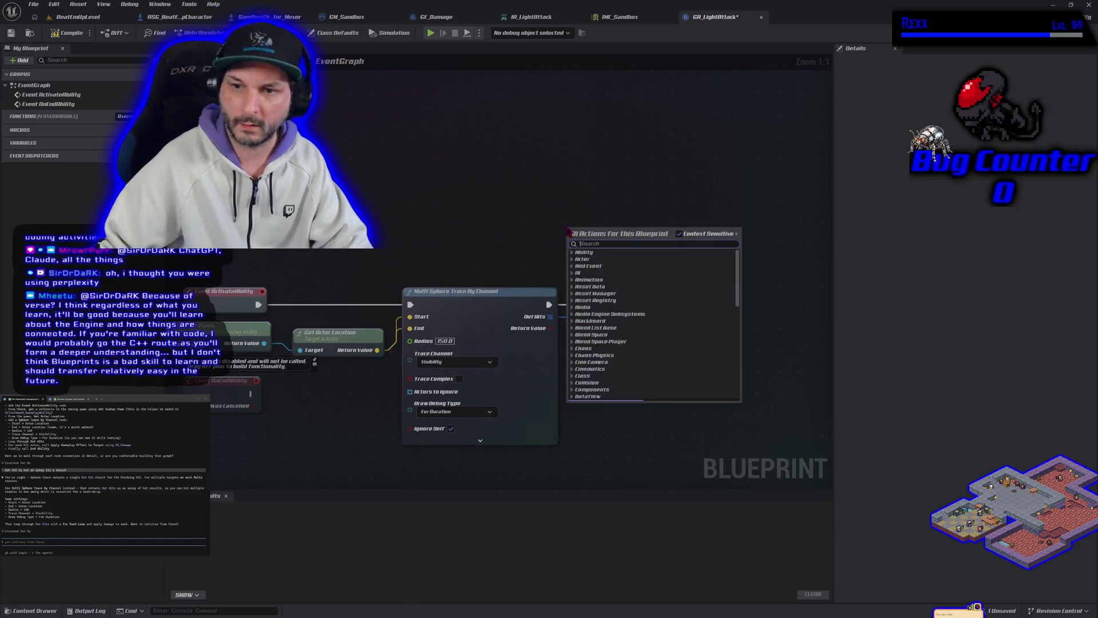
text(apply)
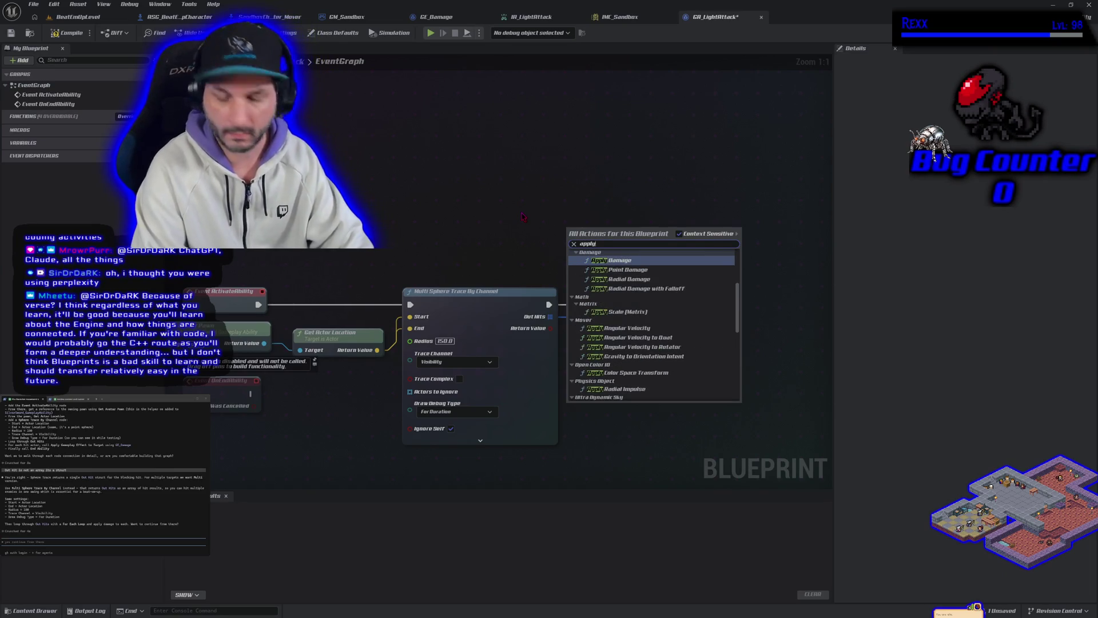
text( game)
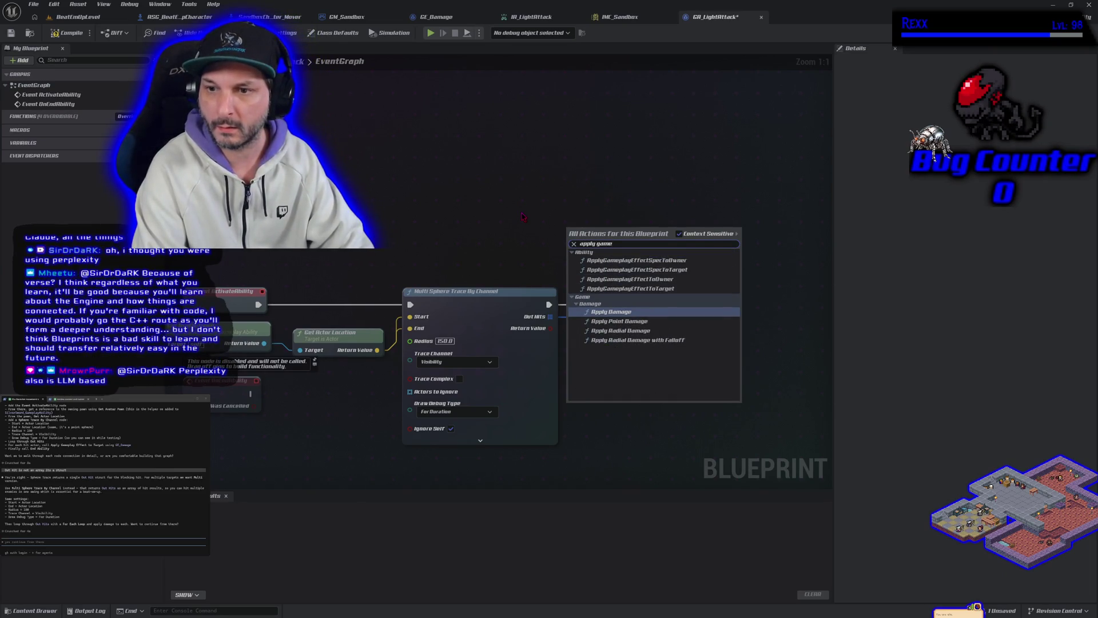
text(play)
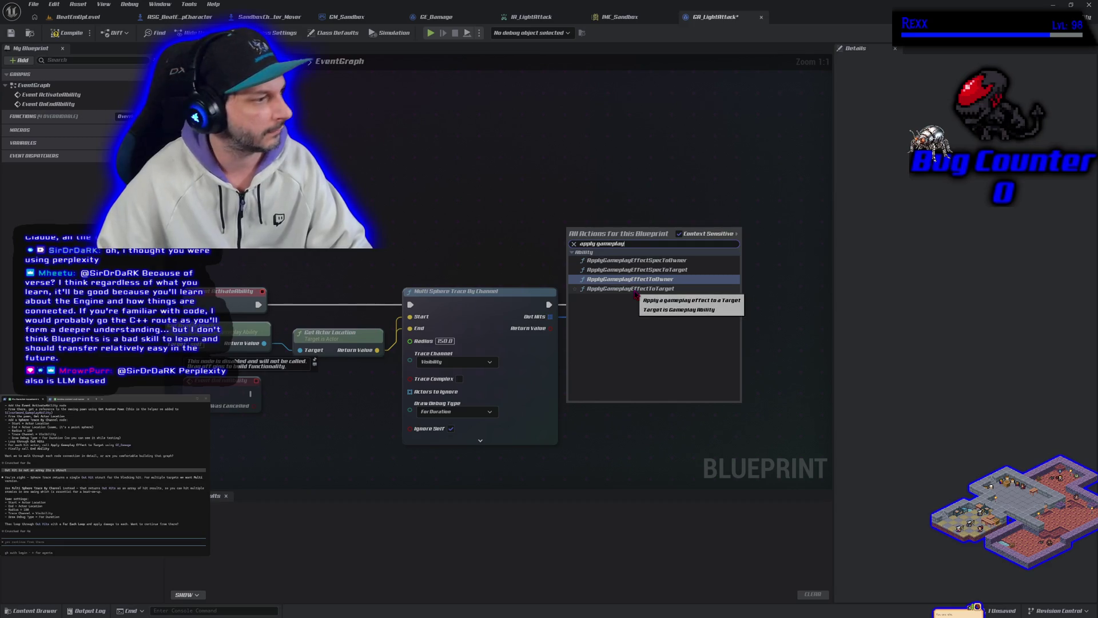
click(635, 288)
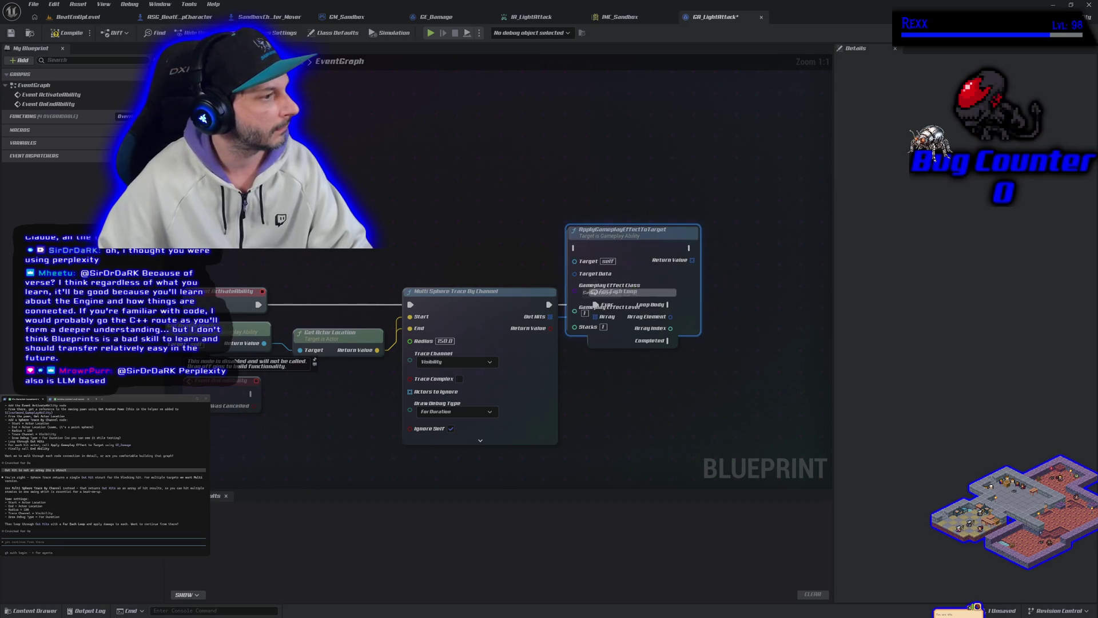
mouse_move(616, 242)
mouse_down()
mouse_move(659, 197)
mouse_move(753, 290)
mouse_move(629, 282)
mouse_move(645, 293)
mouse_up()
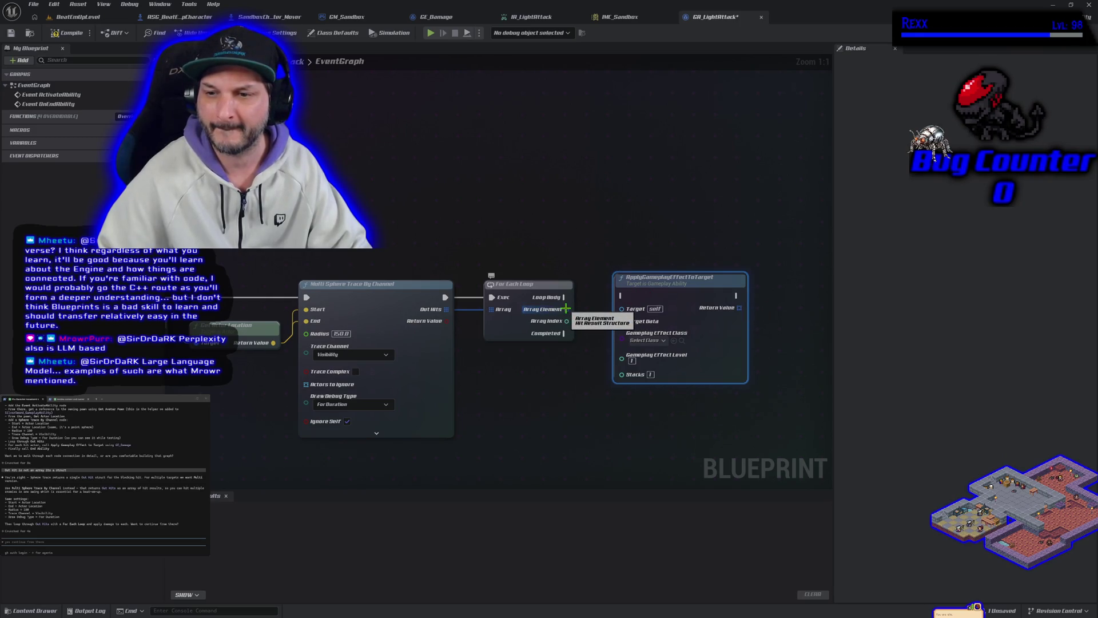
Set the Apply node's Gameplay Effect Class to GE_Damage and run it from Loop Body
drag(659, 286, 727, 245)
drag(547, 392, 367, 366)
drag(562, 218, 701, 242)
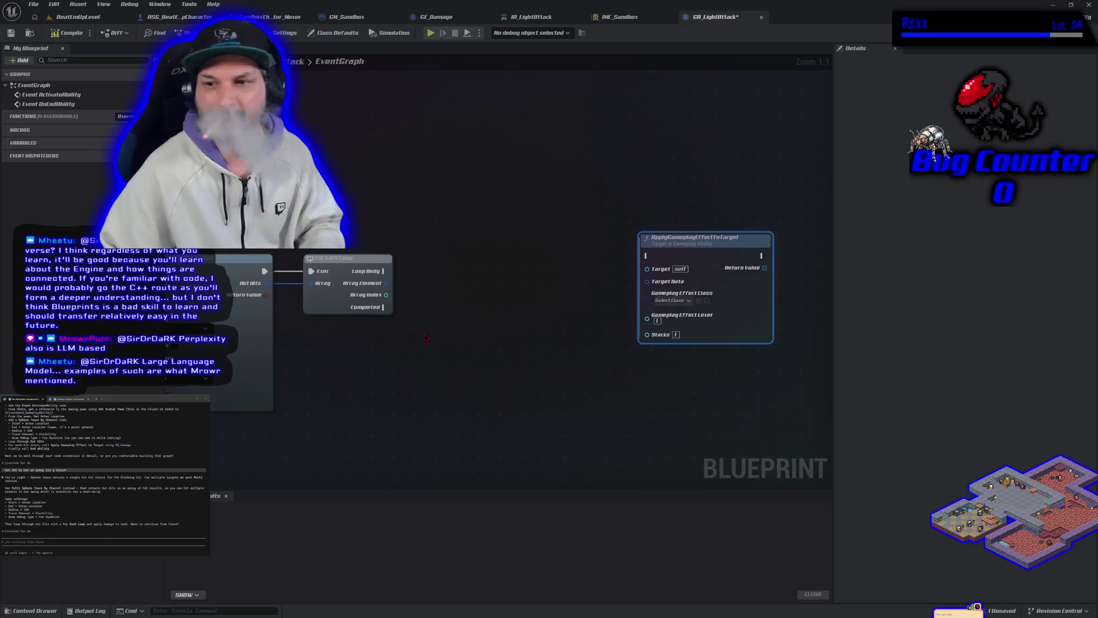
click(671, 301)
click(683, 340)
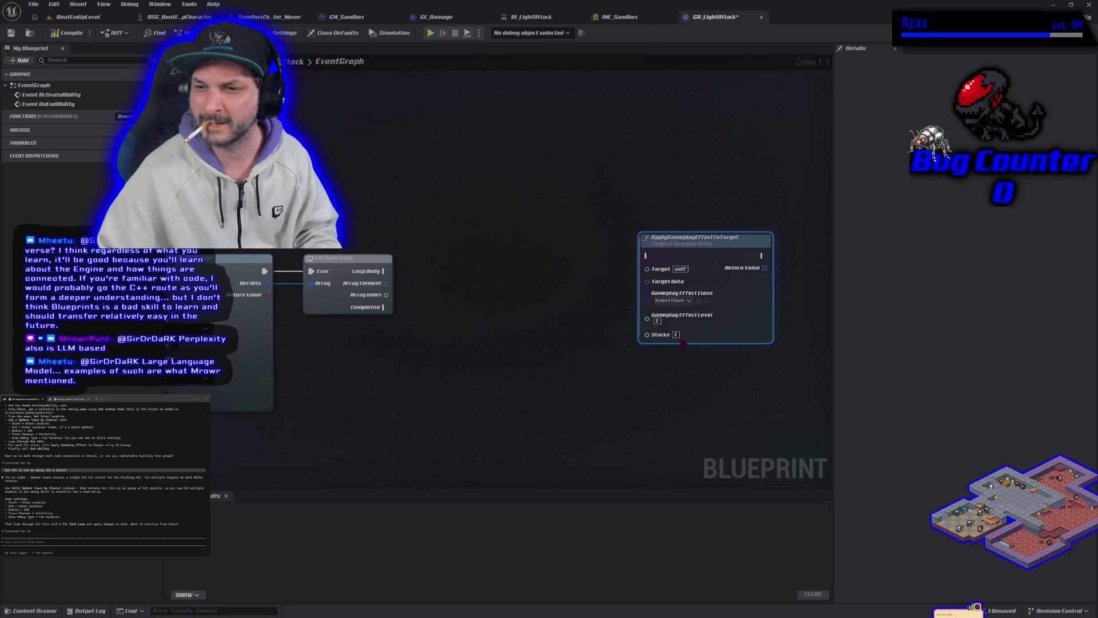
mouse_move(382, 271)
mouse_down()
mouse_move(412, 283)
mouse_move(645, 256)
mouse_move(613, 274)
mouse_up()
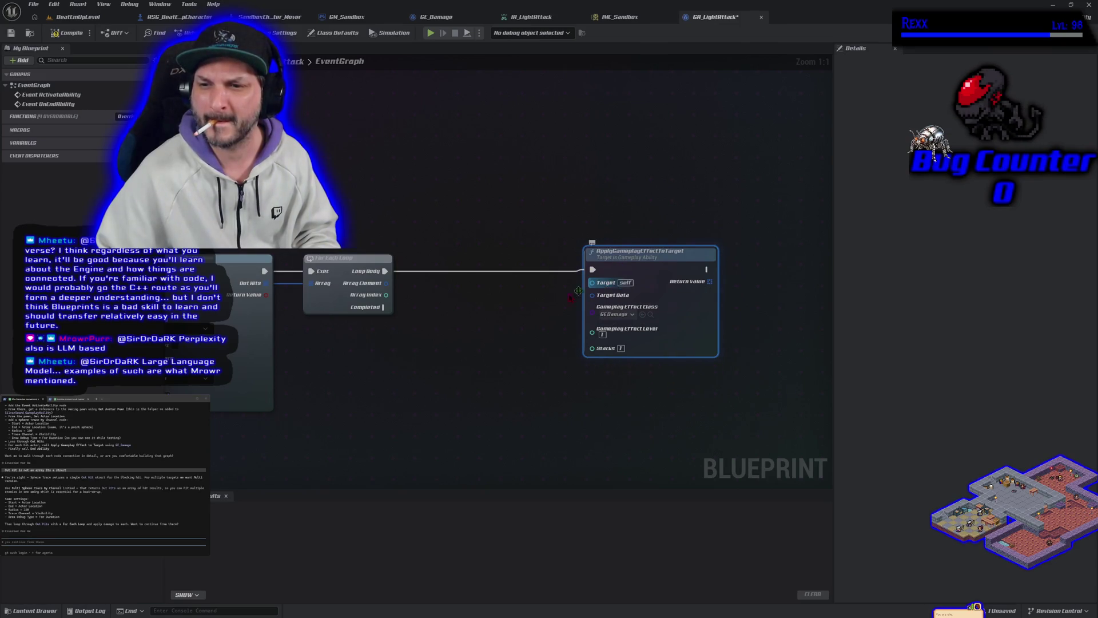
Break each Array Element into an expanded Break Hit Result and connect Hit Actor to Target
drag(386, 283, 414, 291)
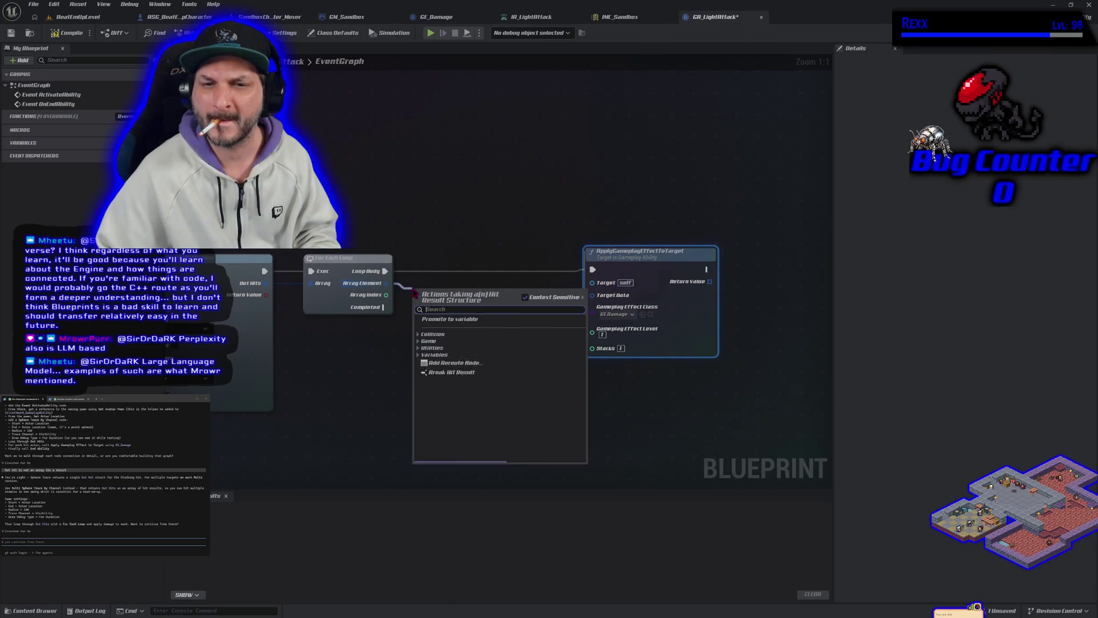
click(450, 400)
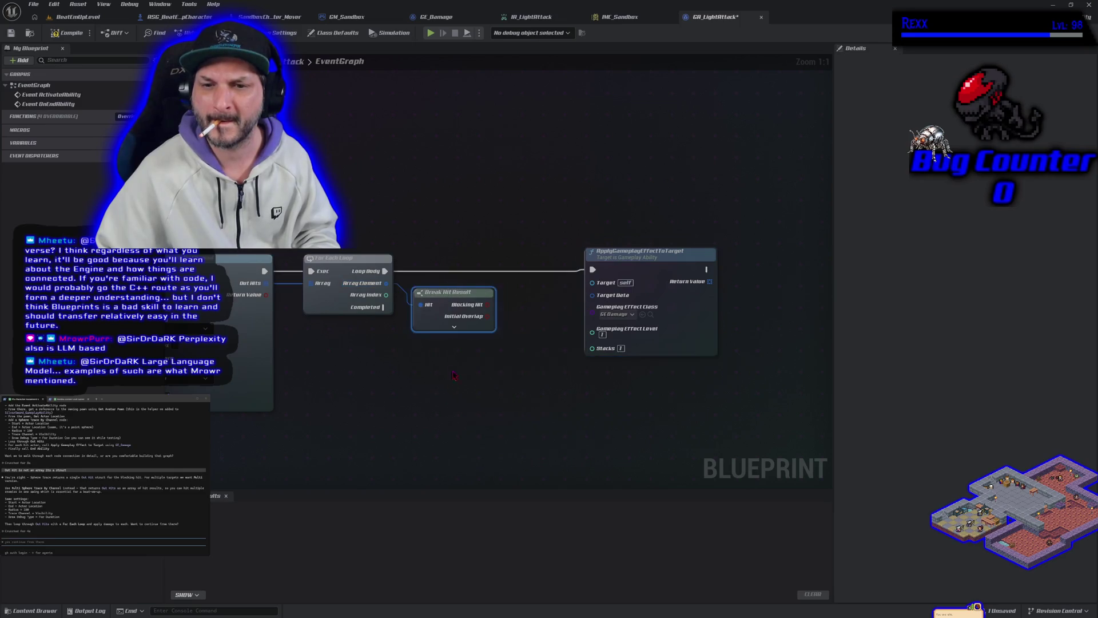
click(457, 330)
drag(511, 365, 435, 301)
drag(410, 343, 513, 219)
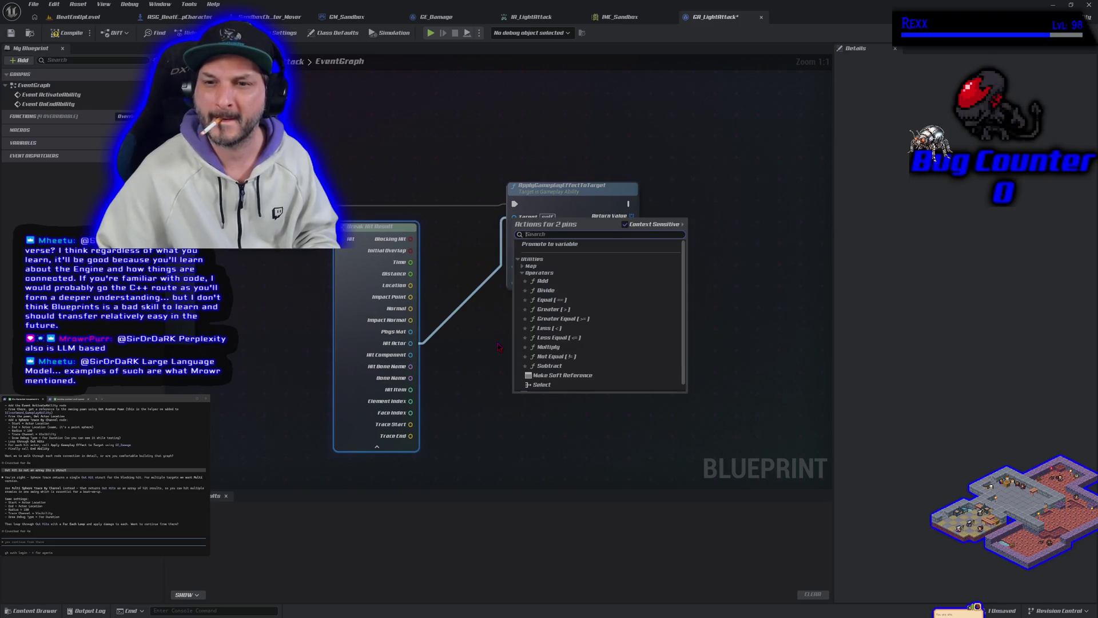
click(497, 347)
mouse_move(411, 342)
mouse_down()
mouse_move(486, 372)
mouse_move(512, 220)
mouse_move(494, 271)
mouse_up()
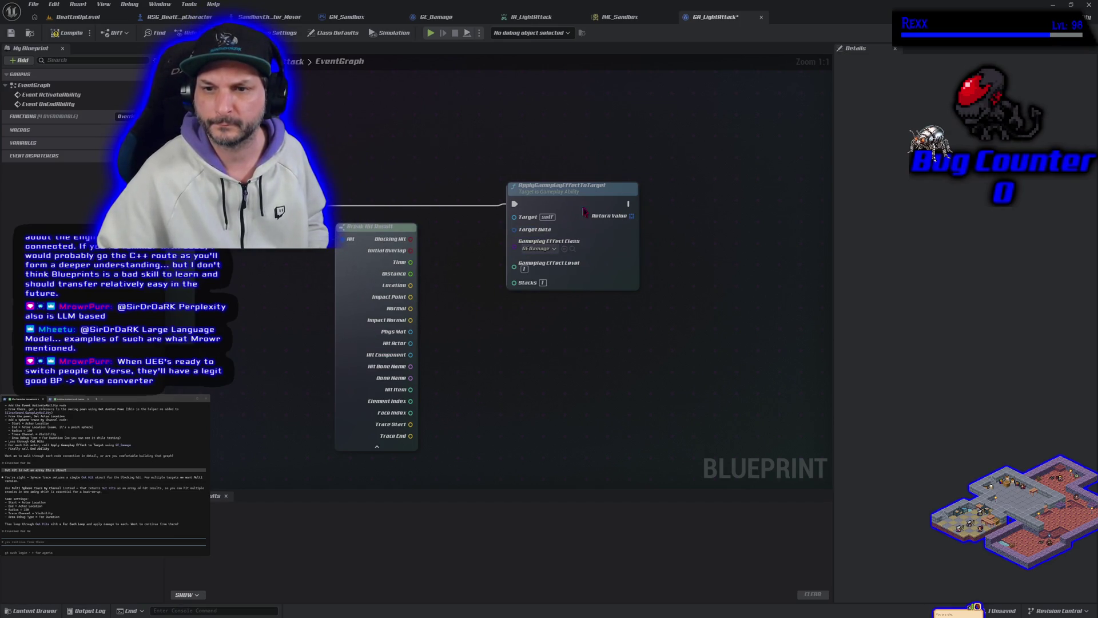
drag(584, 211, 611, 210)
drag(411, 343, 443, 352)
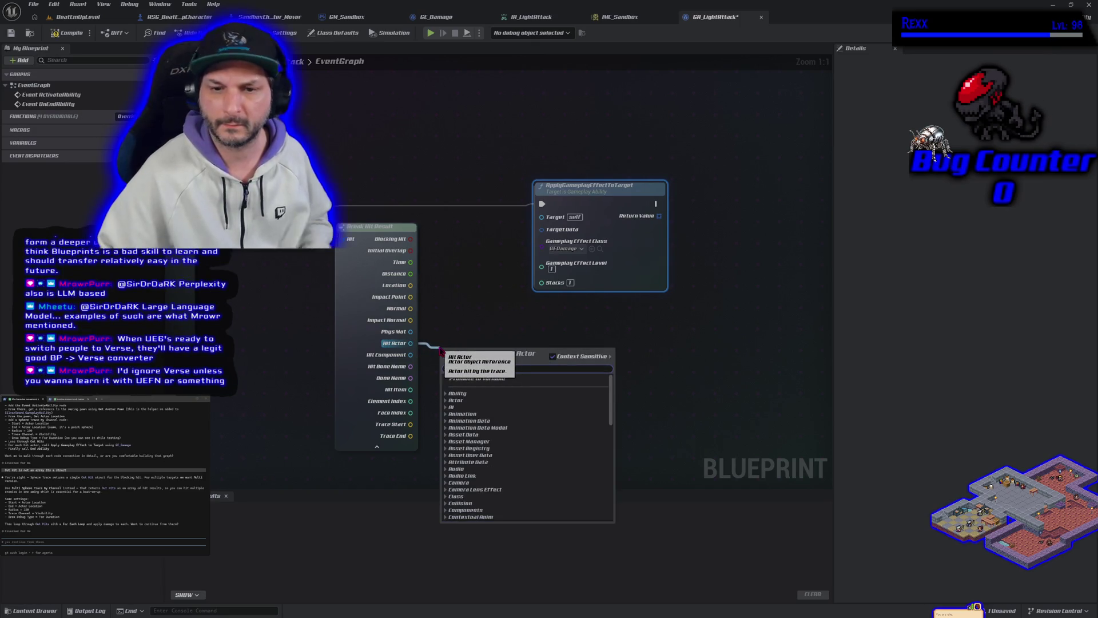
text(get)
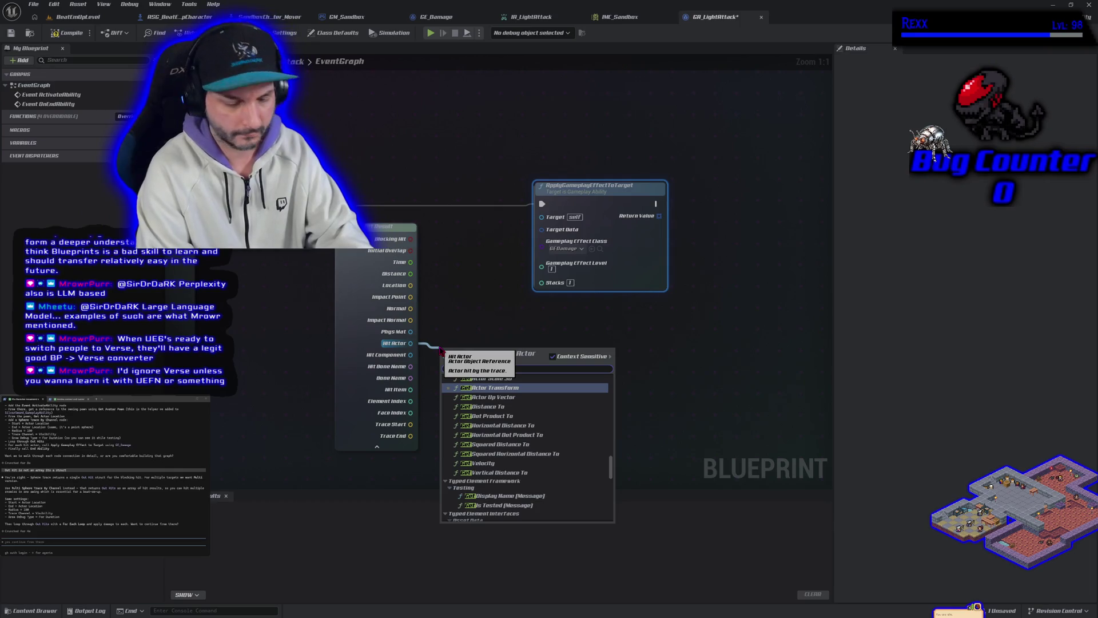
text( ab)
text(at)
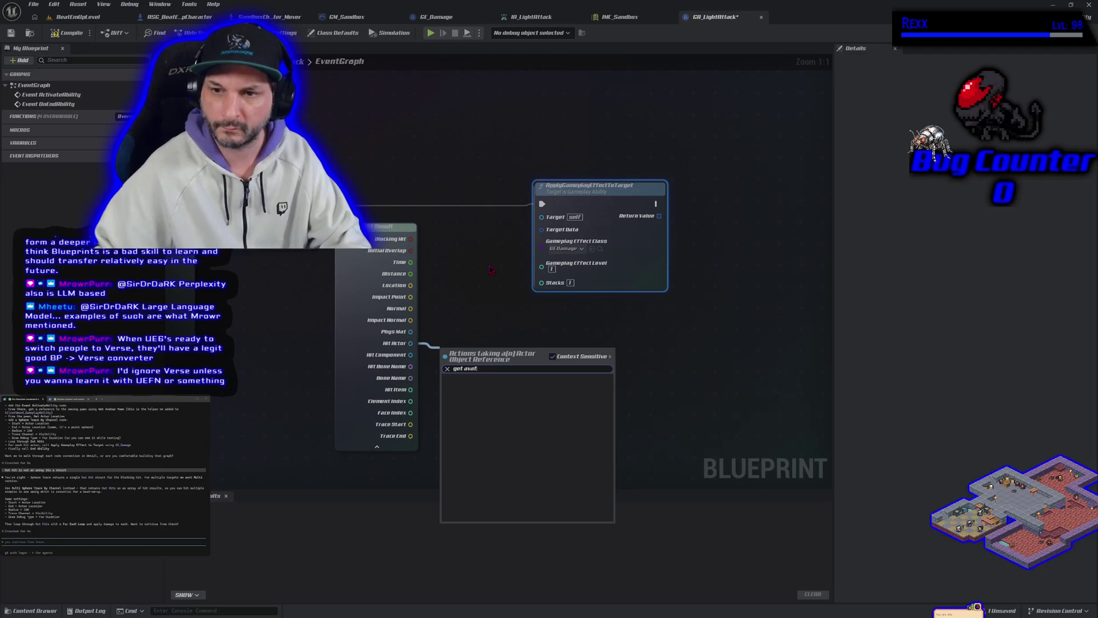
click(533, 247)
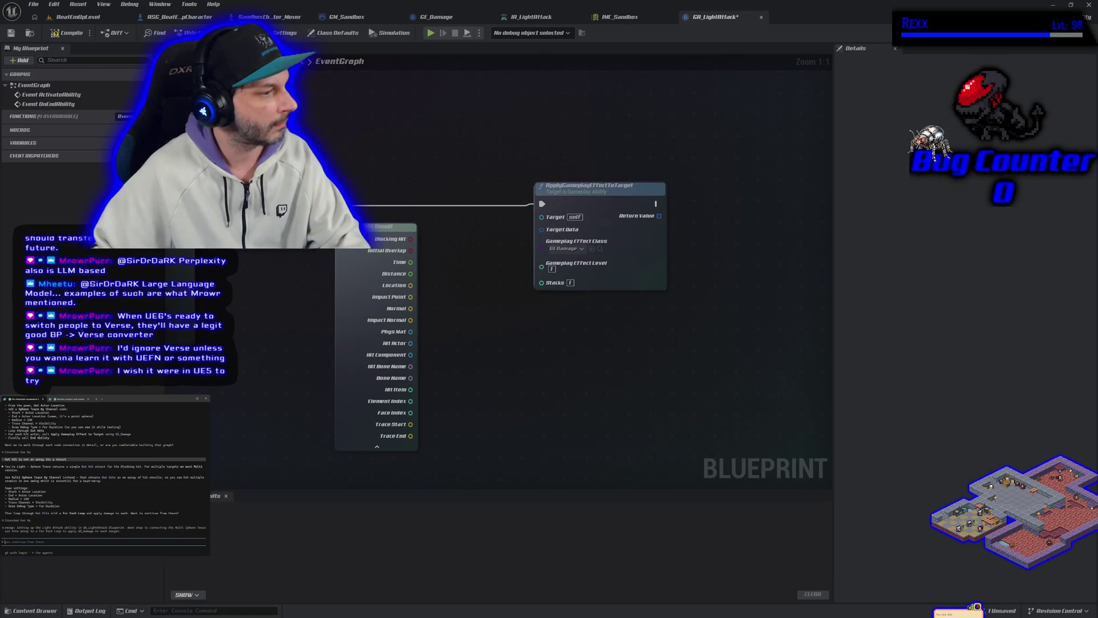
Ask Claude 'what do i plug into applygameplayeffecttotarget'
text(how to)
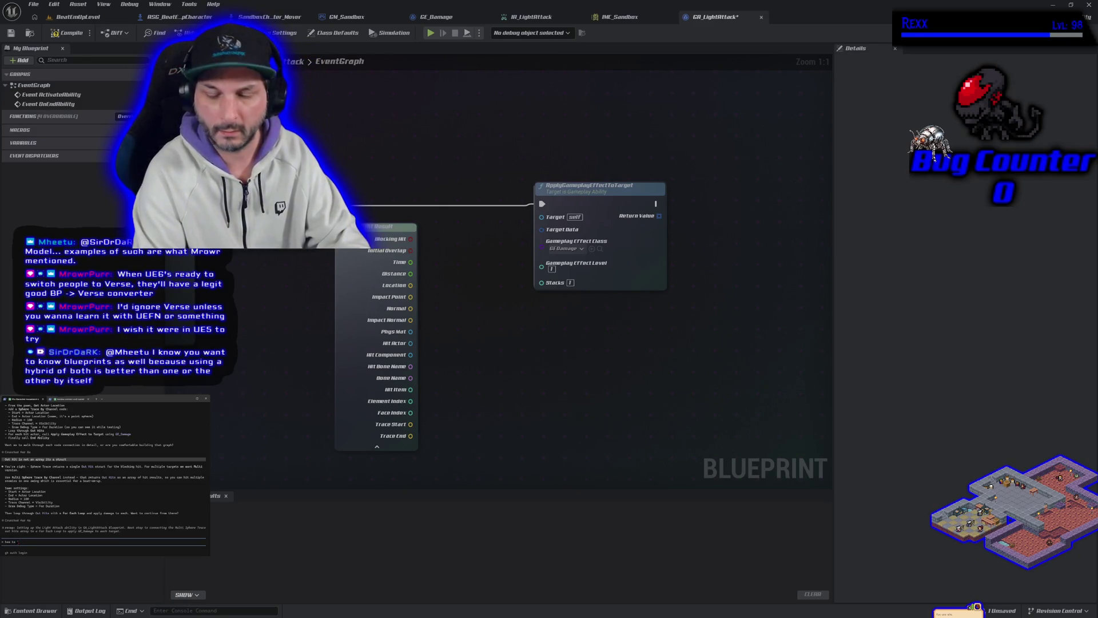
key(BackSpace)
key(BackSpace)
key(BackSpace)
text(what do i plug into applygameplayeffec)
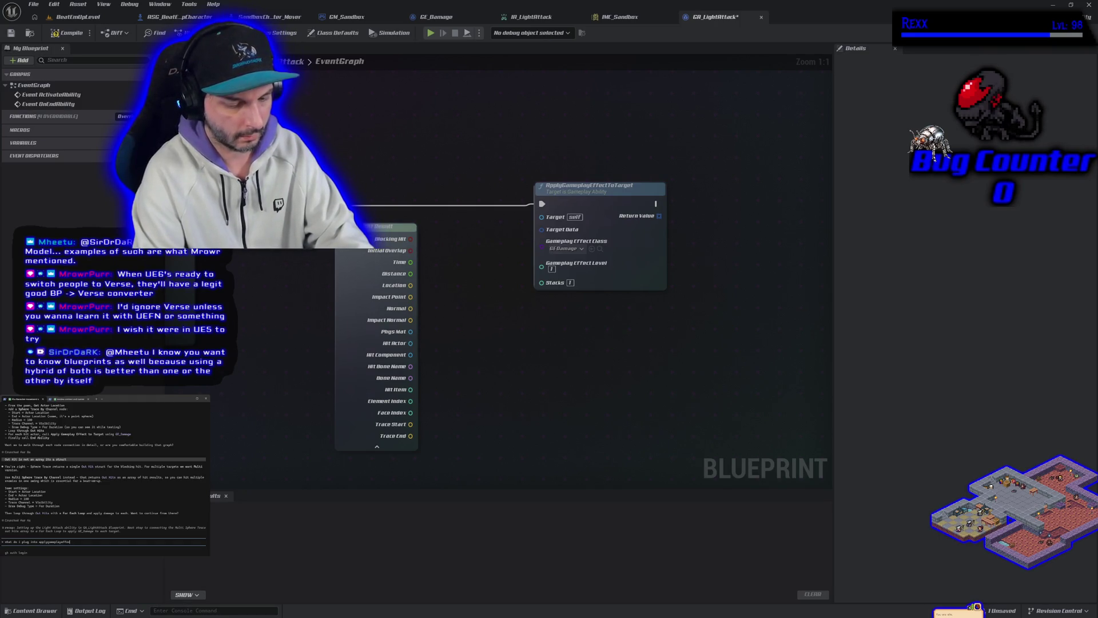
text(ttotarget)
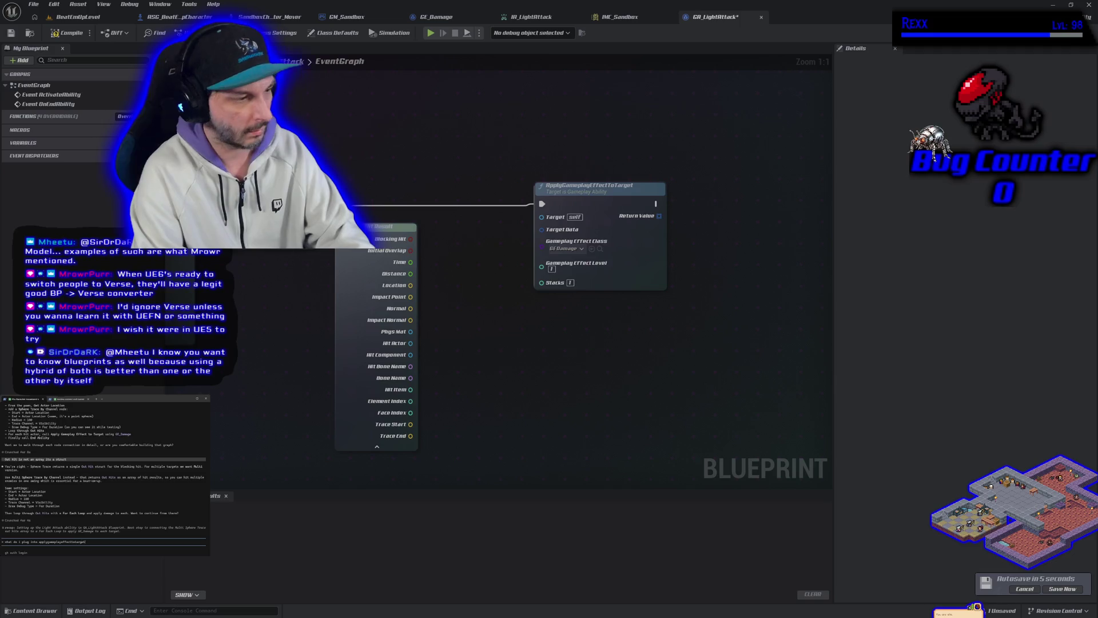
key(Return)
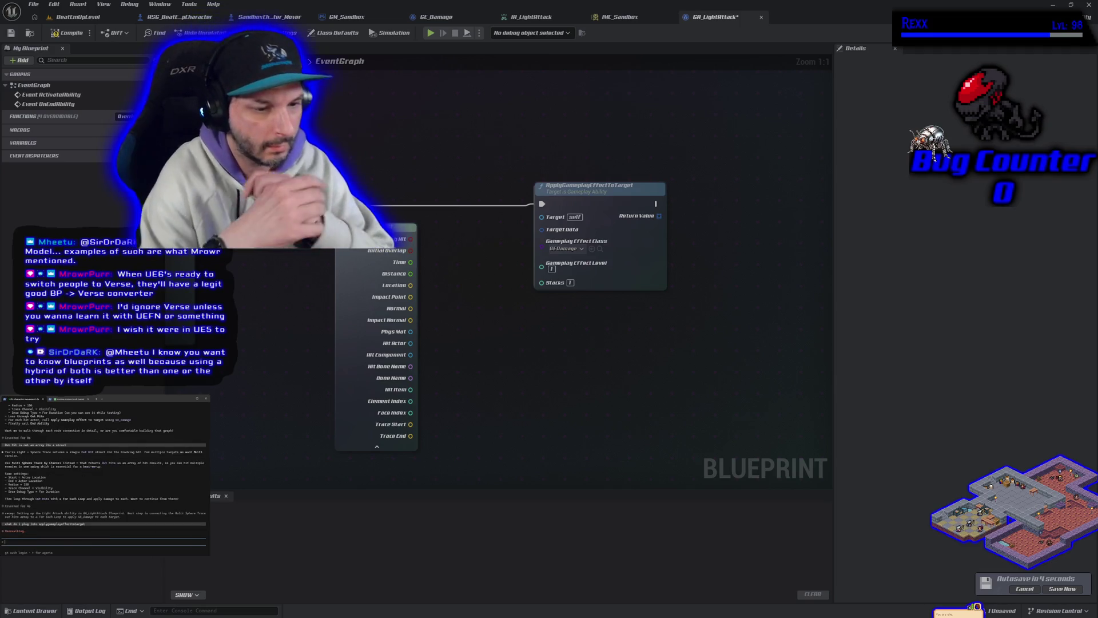
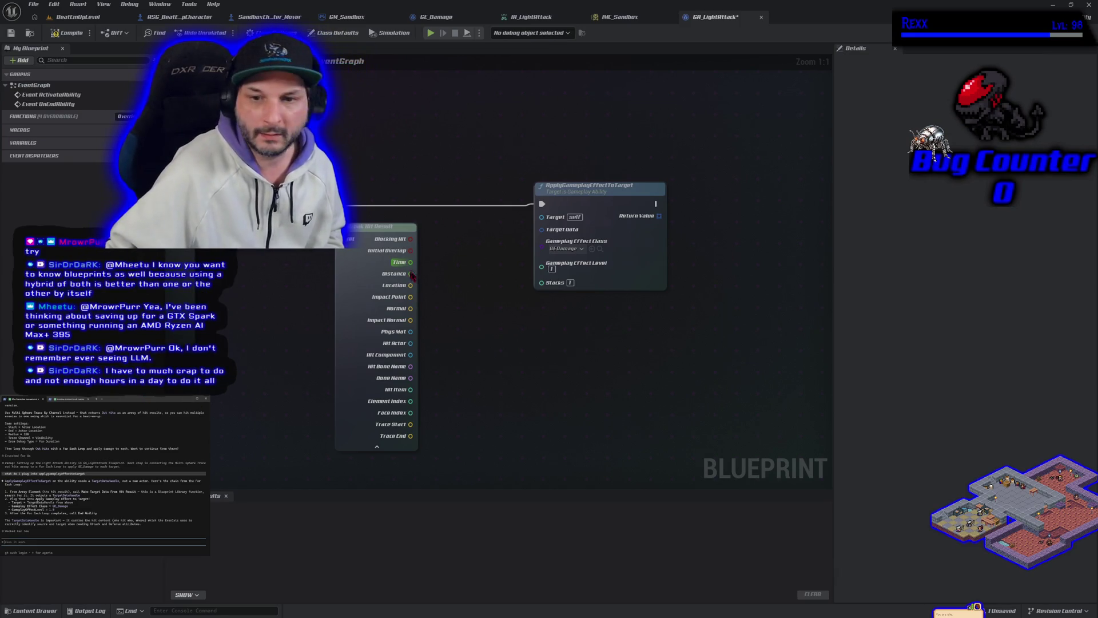
Wire a For Each Loop over the hit results array into Break Hit Result
mouse_move(350, 239)
mouse_down()
mouse_move(394, 197)
mouse_move(348, 192)
mouse_up()
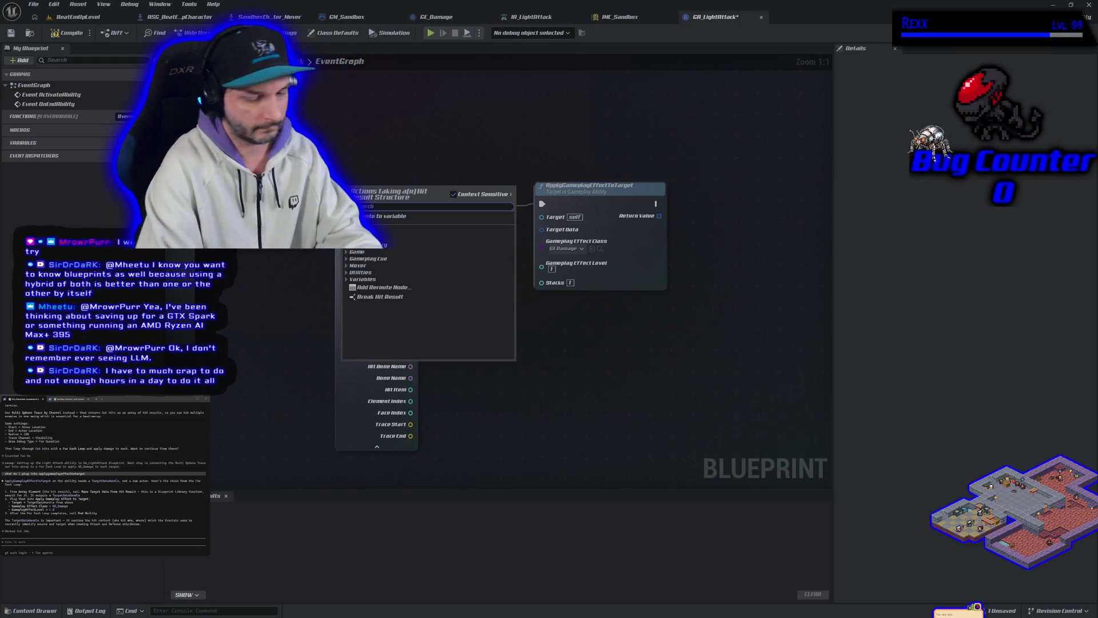
text(make targetrget)
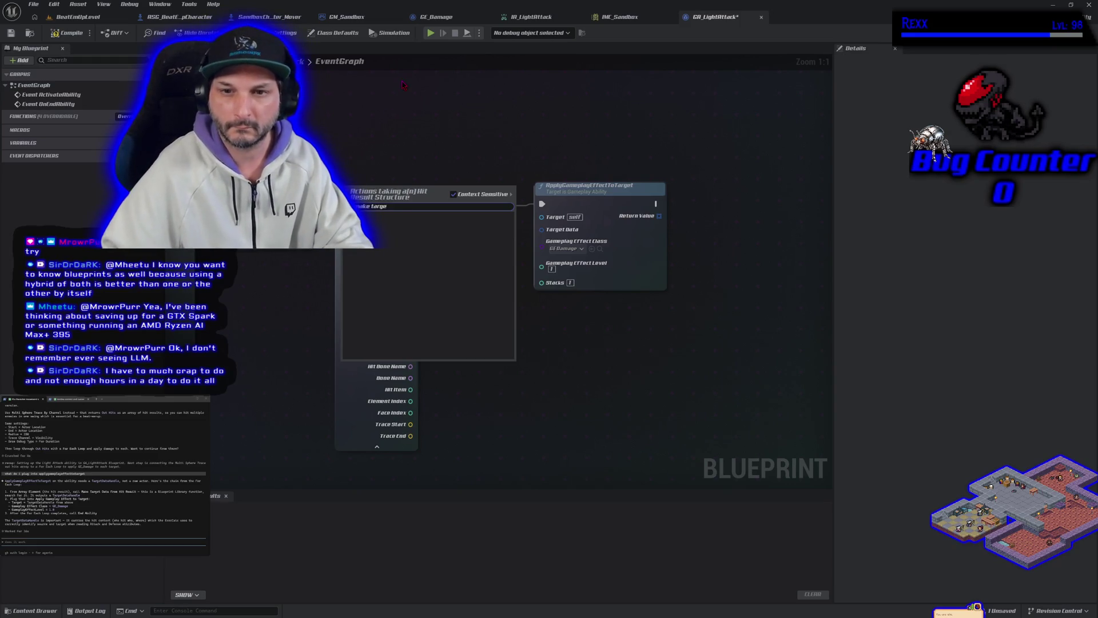
key(Escape)
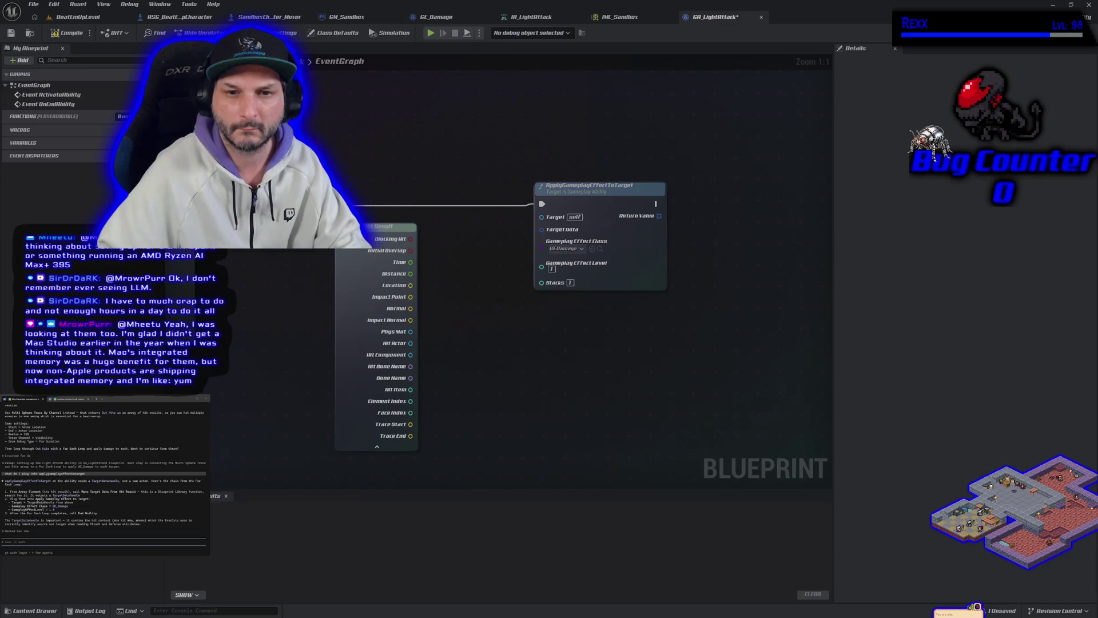
drag(281, 286, 386, 280)
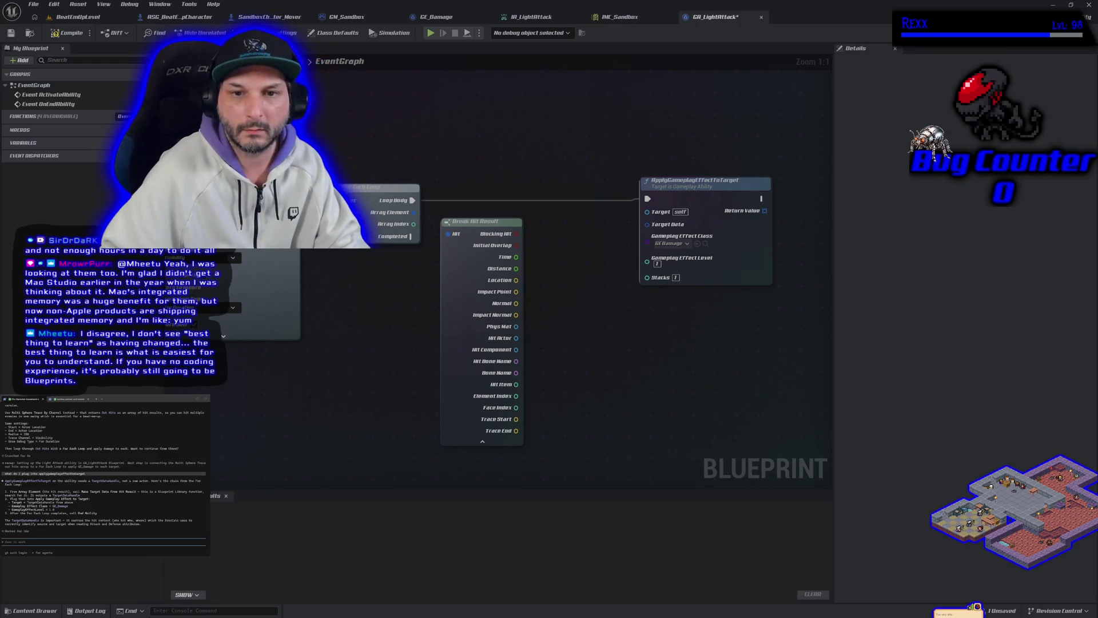
drag(343, 212, 317, 159)
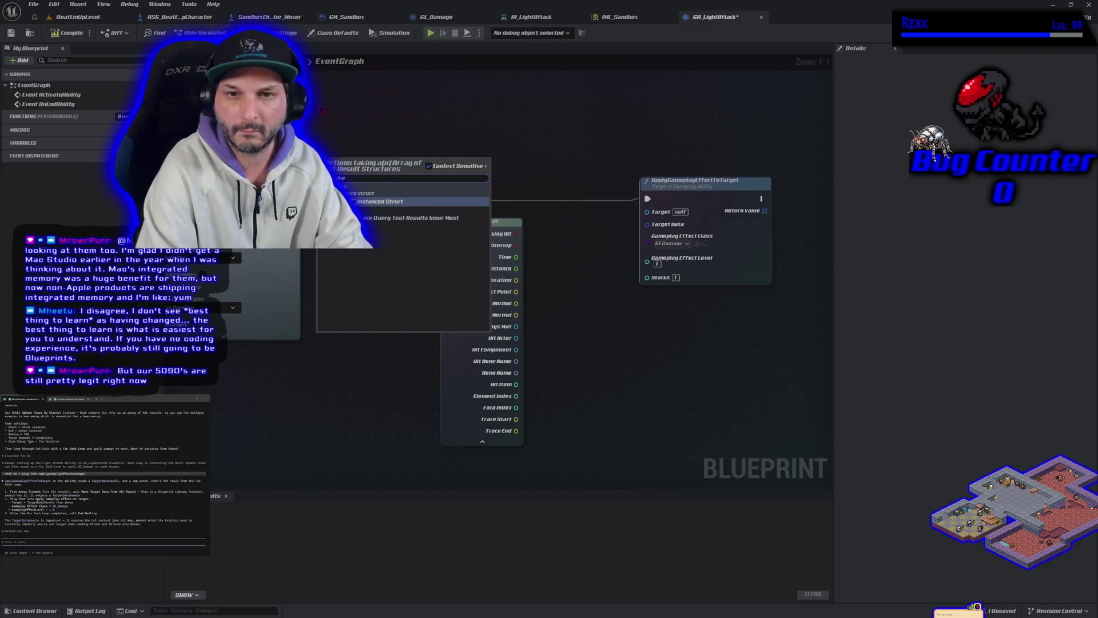
key(Return)
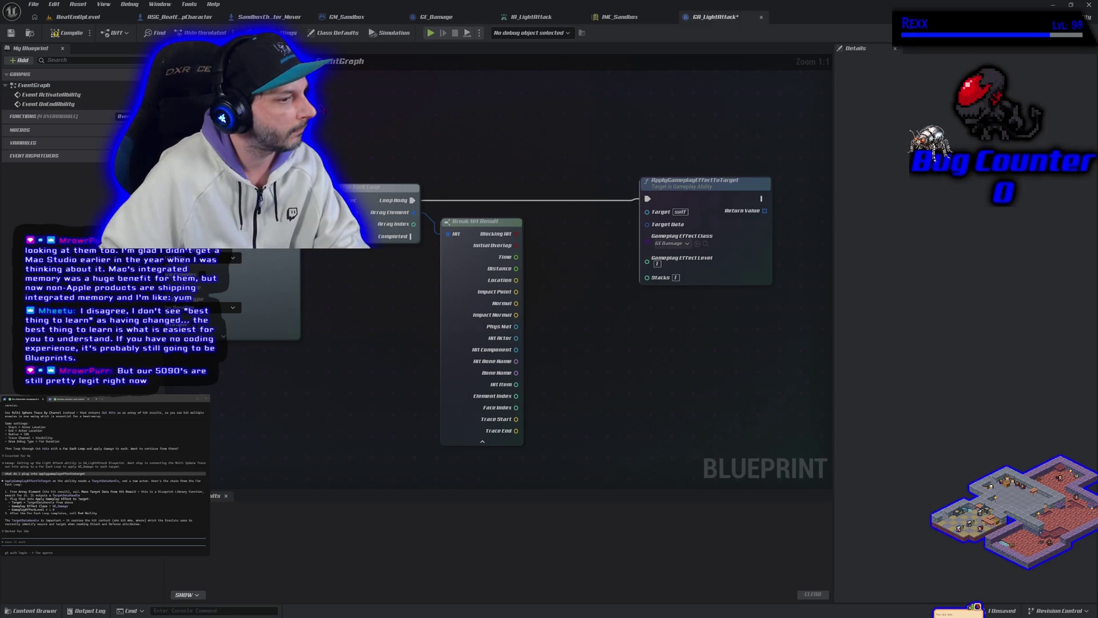
Search the action menu for a 'make target data' node for each hit result; none found
right_click(322, 108)
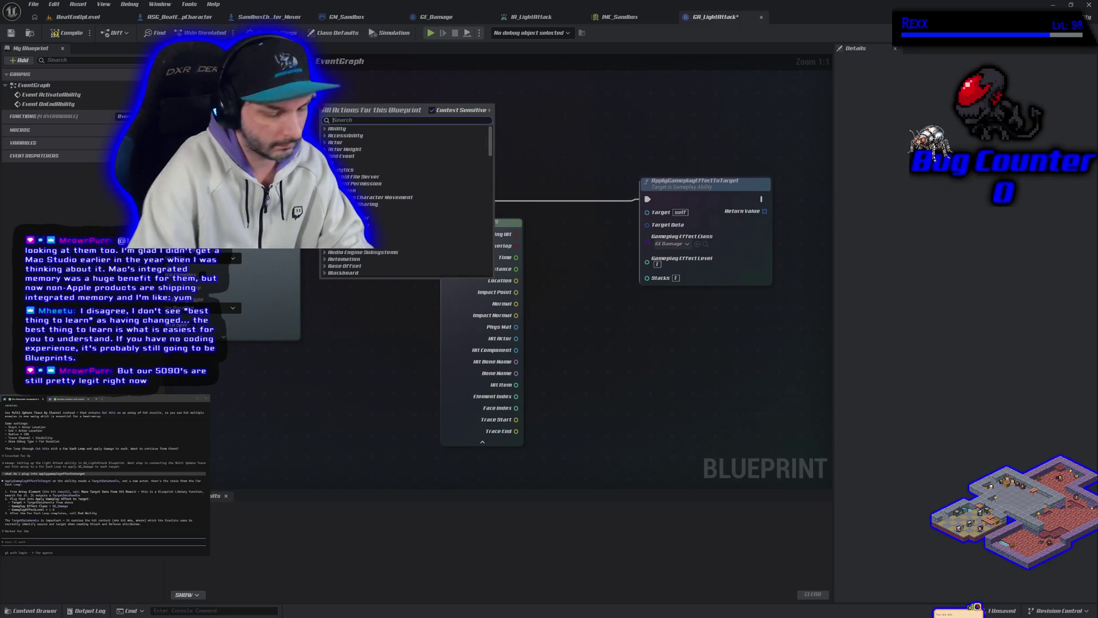
text(make target data)
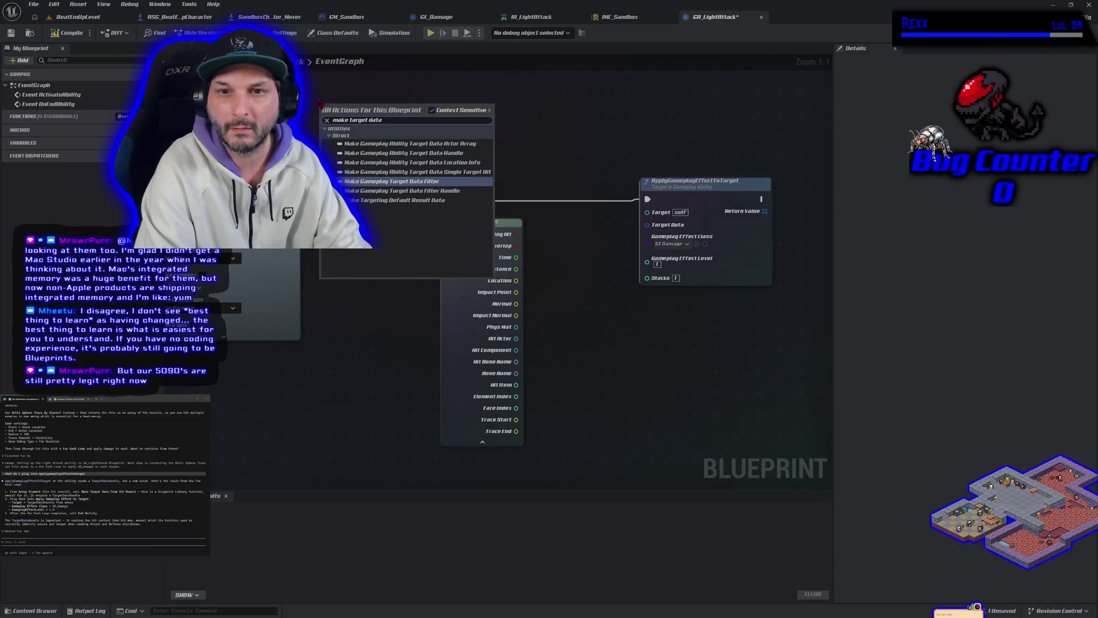
text( from hit)
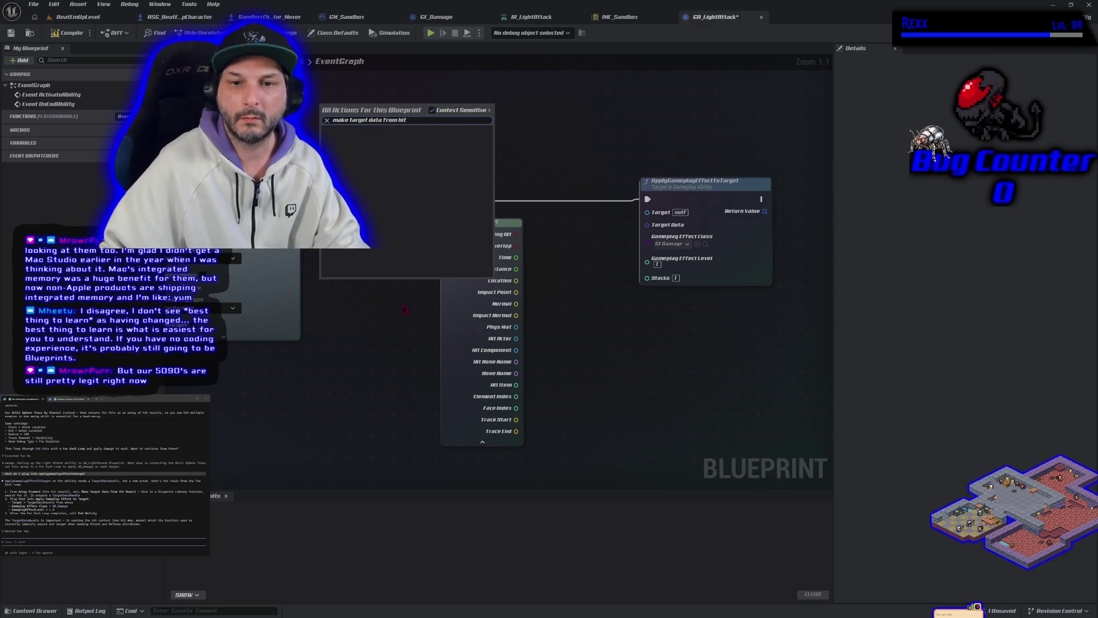
click(390, 337)
drag(372, 311, 353, 288)
mouse_move(398, 188)
mouse_down()
mouse_move(437, 197)
mouse_move(423, 146)
mouse_up()
text(make)
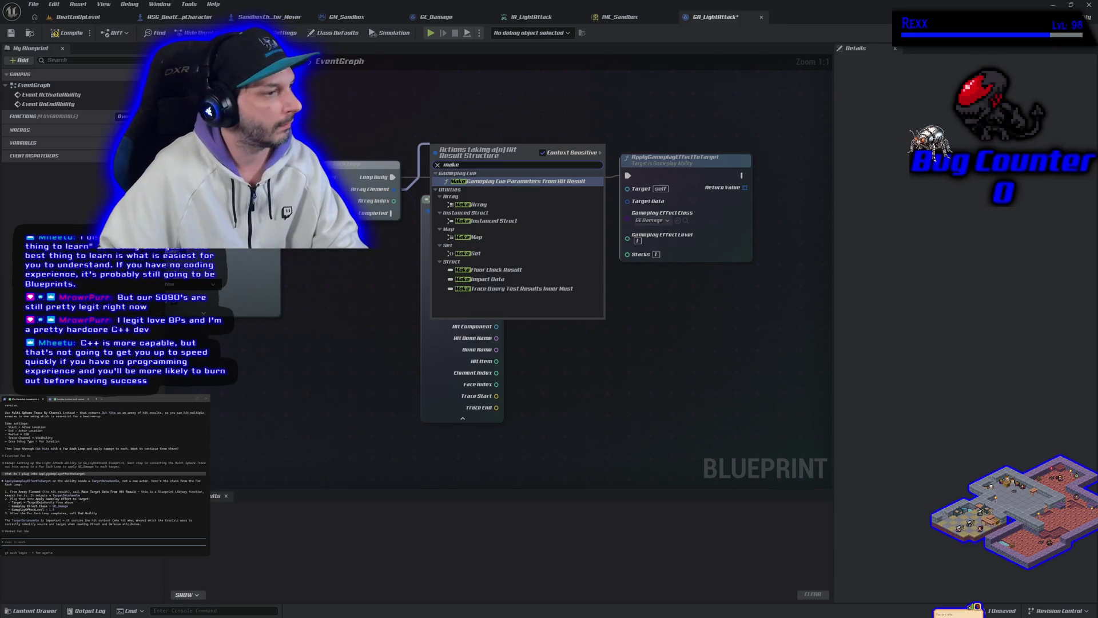
key(Escape)
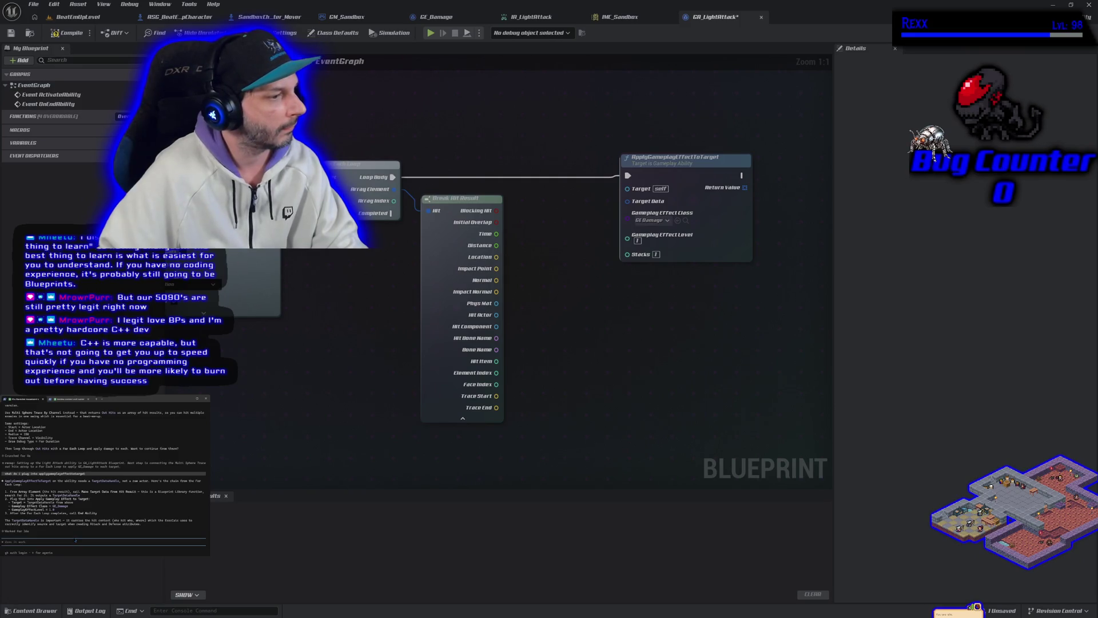
Tell Claude Code the target data node is missing and ask what it's called
text(im not see)
text(ing an )
text(arget data from hit resu)
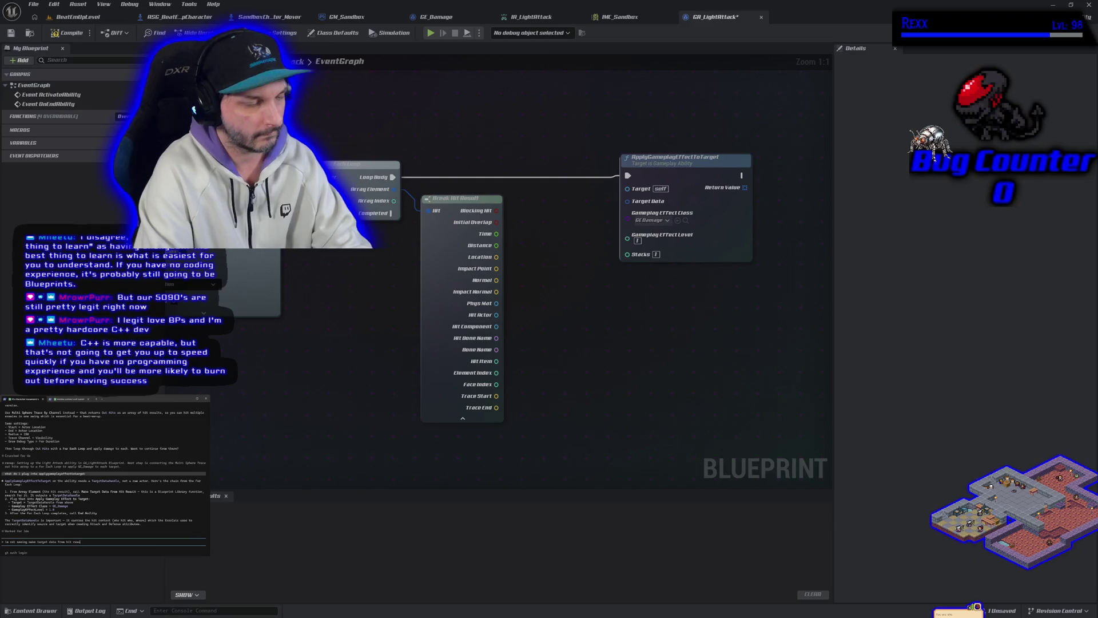
key(Return)
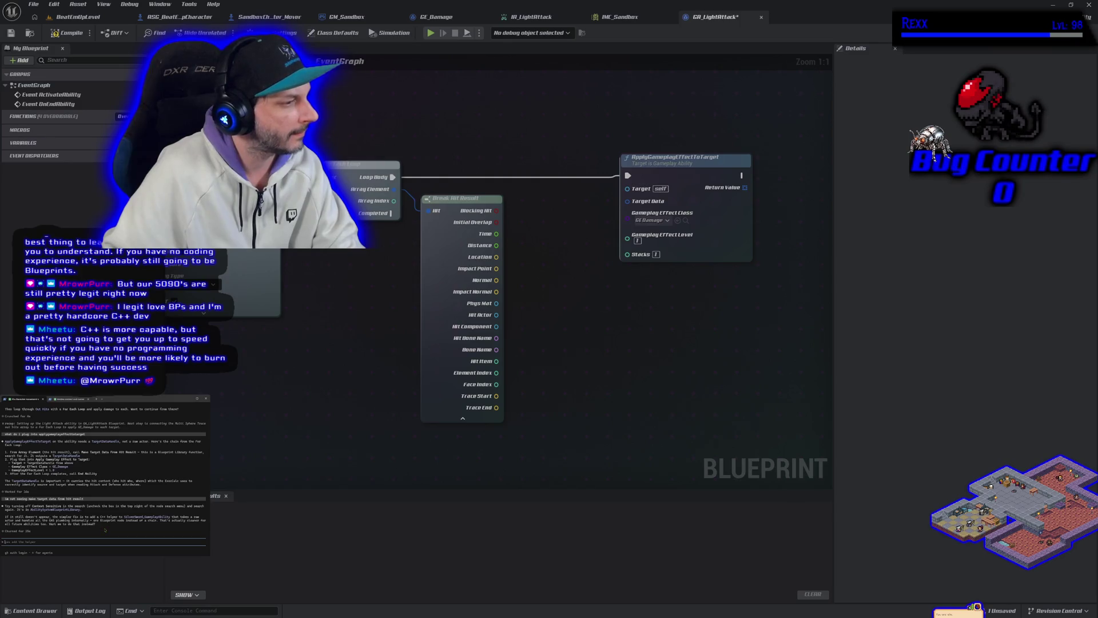
right_click(266, 355)
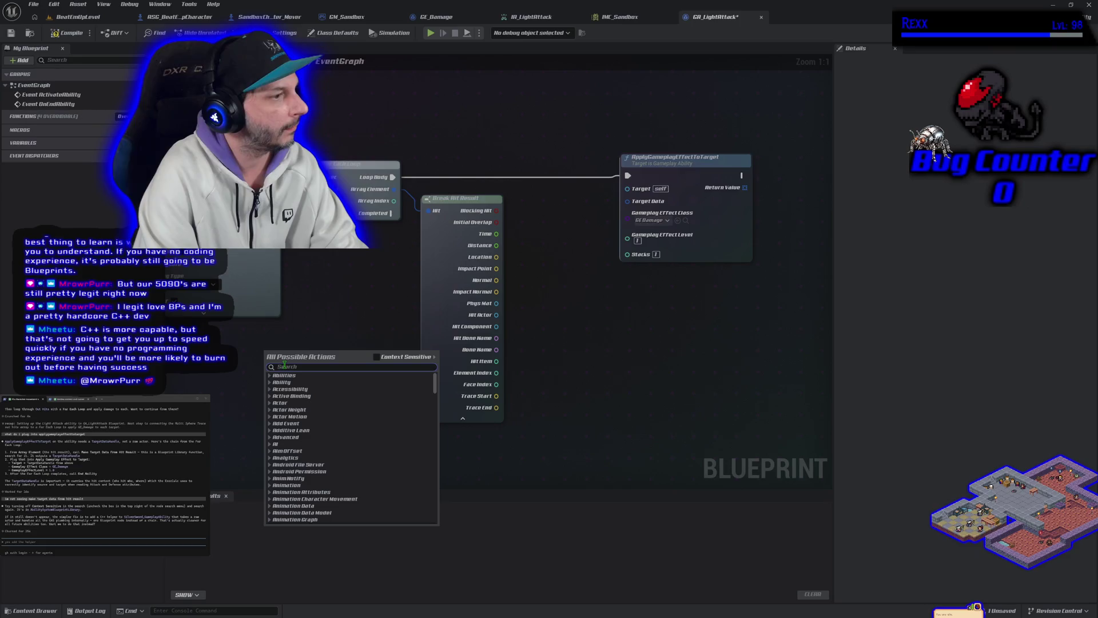
text(make)
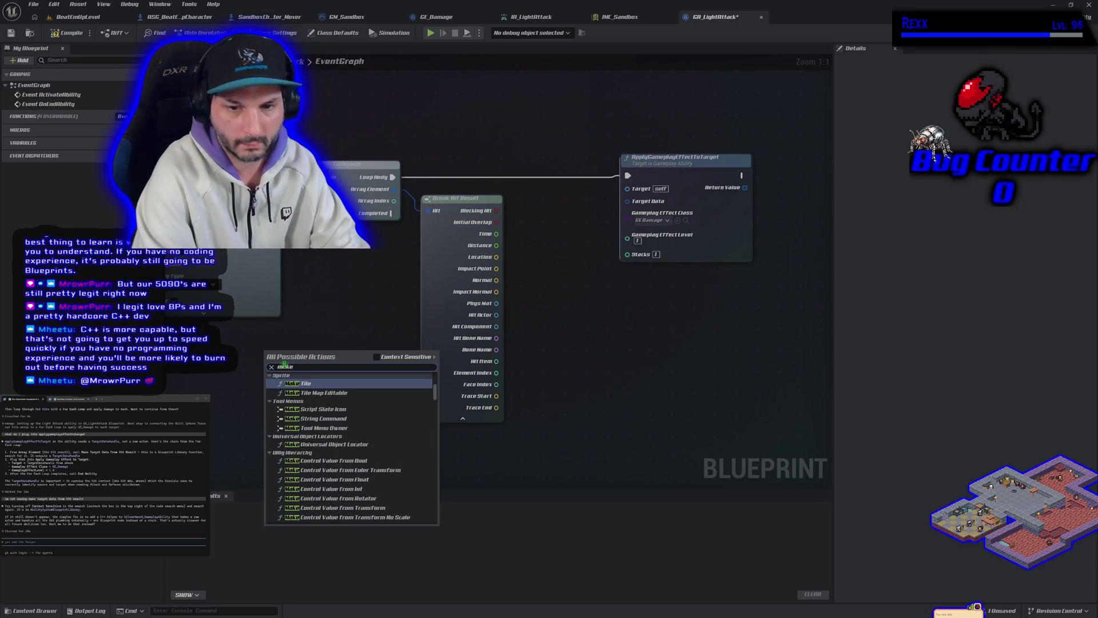
text( target data)
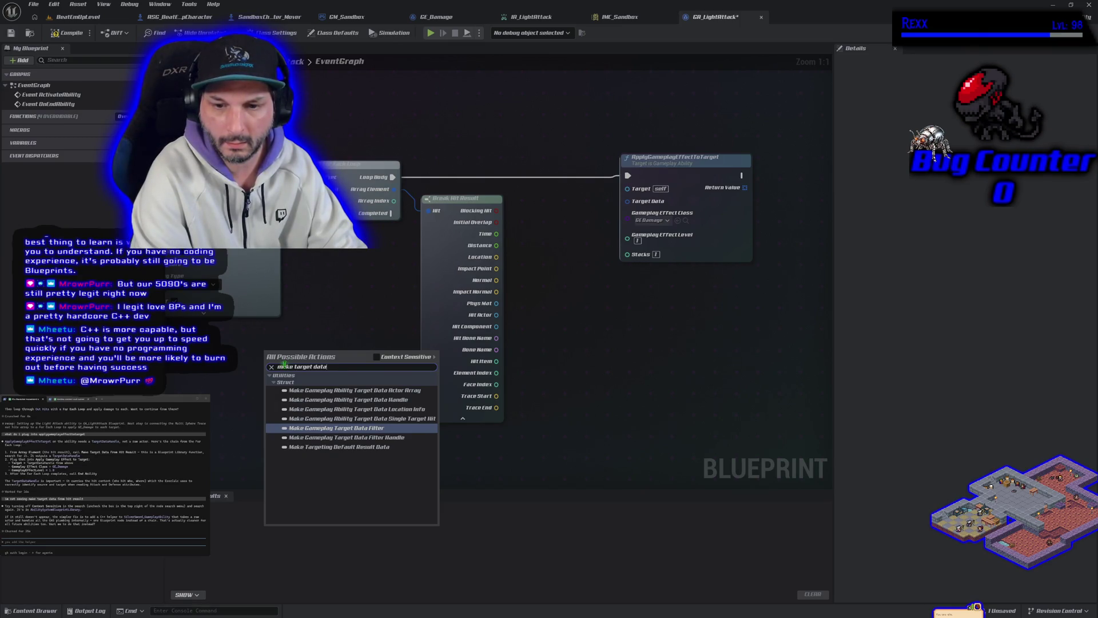
text( from)
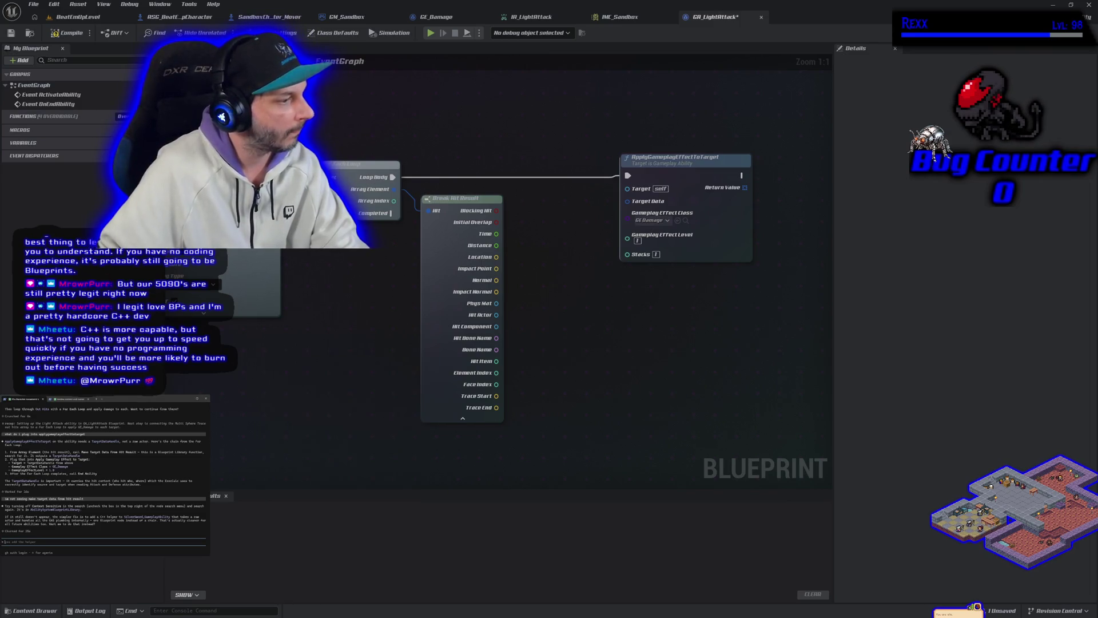
text(what is )
text( called)
key(Return)
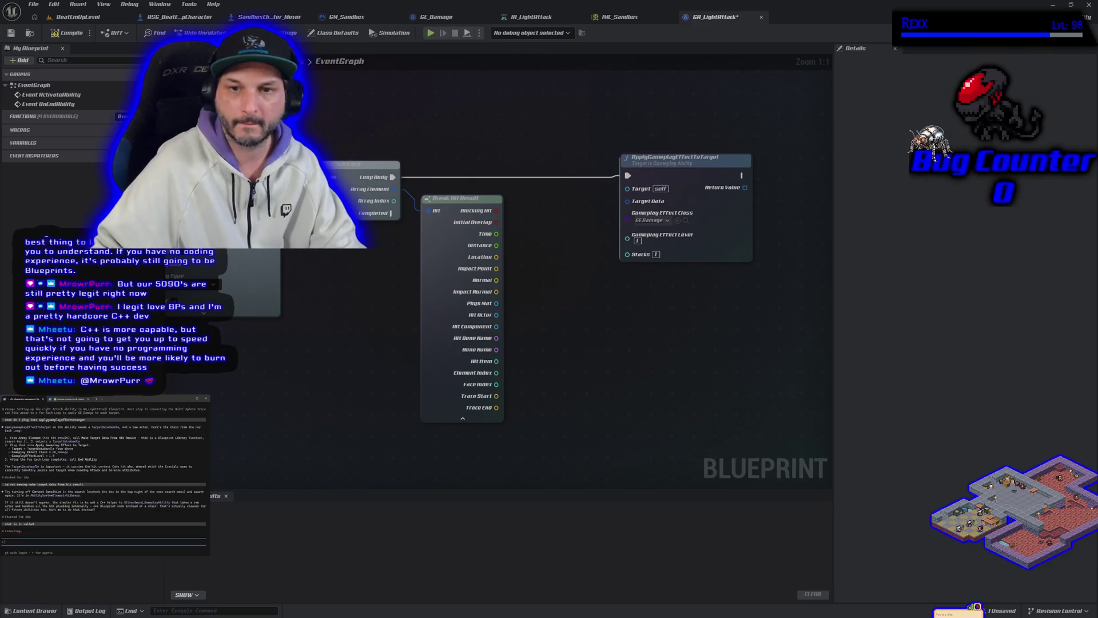
Ask Claude to add the C++ helper instead and copy the MakeTargetDataFromHitResult name
right_click(270, 392)
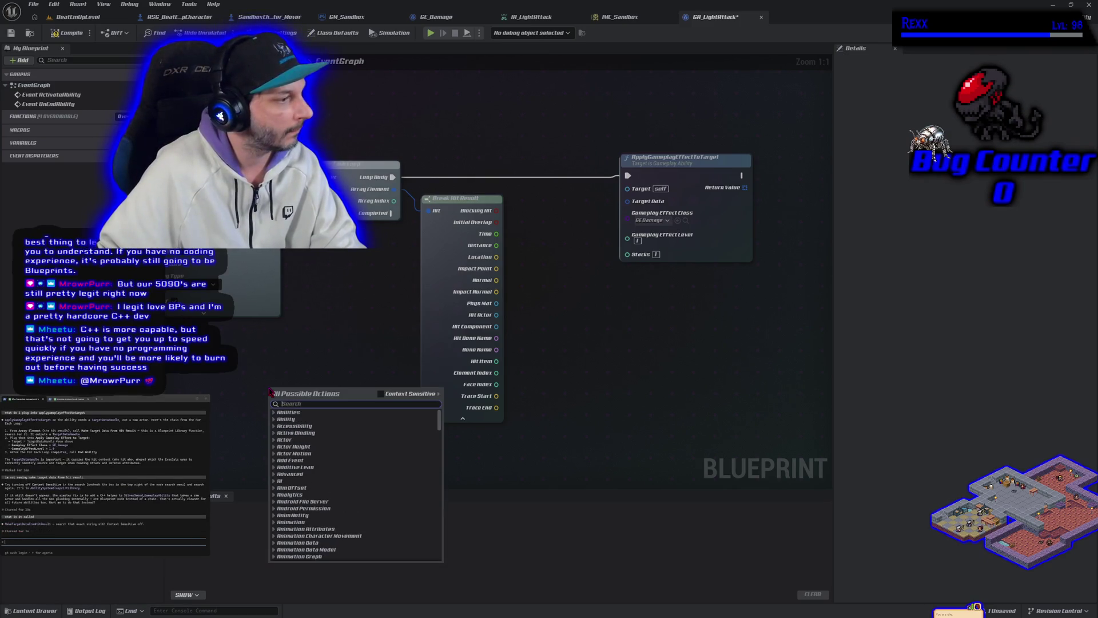
text(lets add the c++ helper instead)
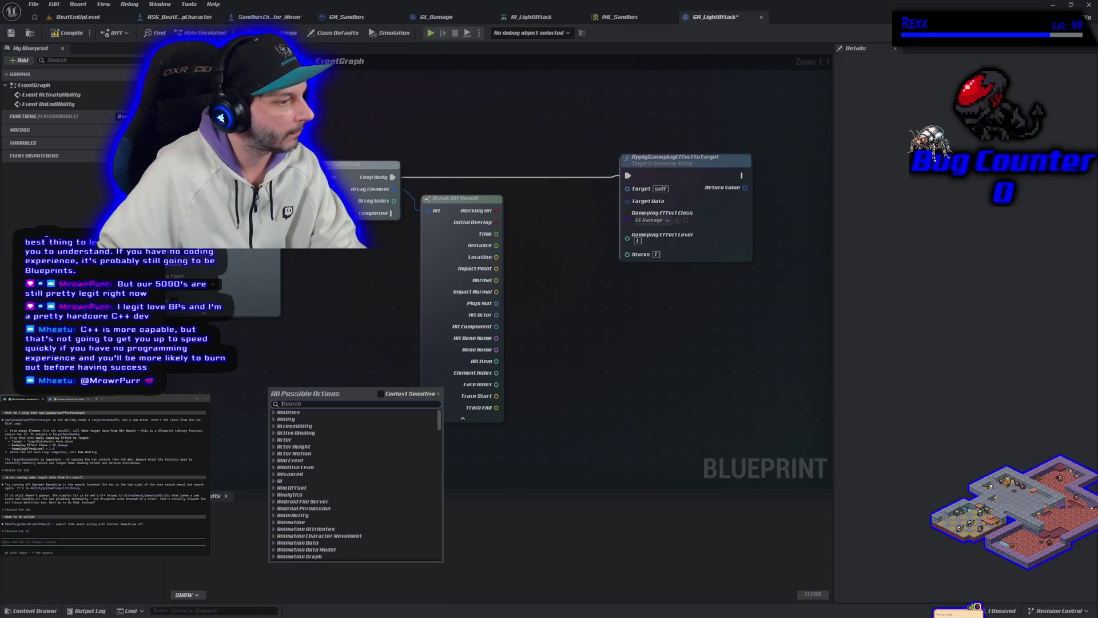
drag(53, 524, 9, 526)
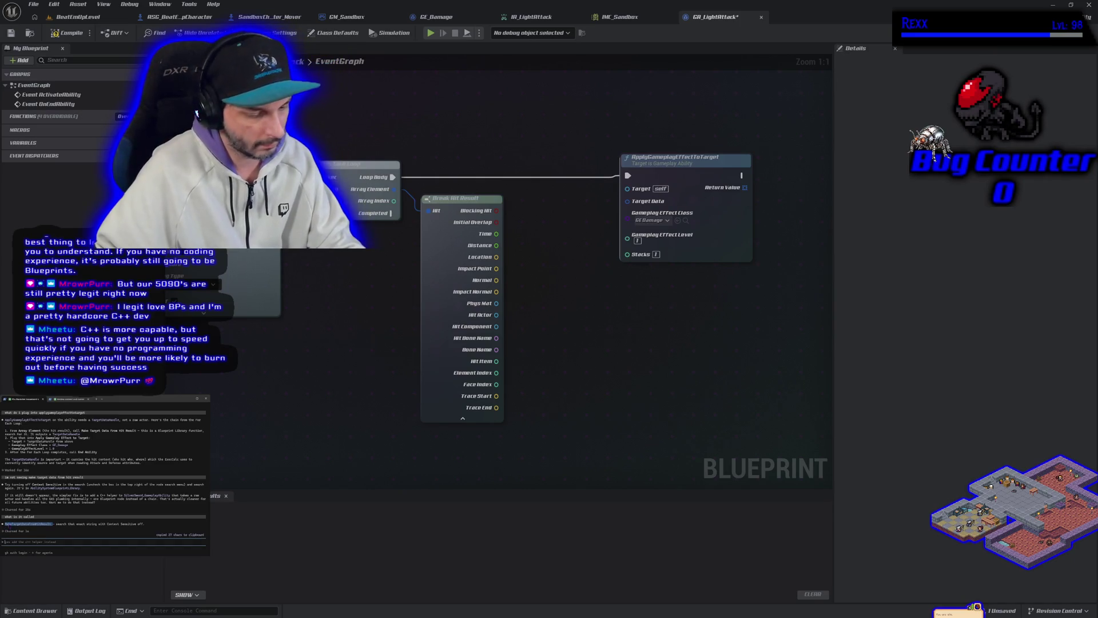
Search the graph for MakeTargetDataFromHitResult, report 'nothing' to Claude, and compile GA_LightAttack
right_click(298, 426)
text(MakeTargetDataFromHitResult)
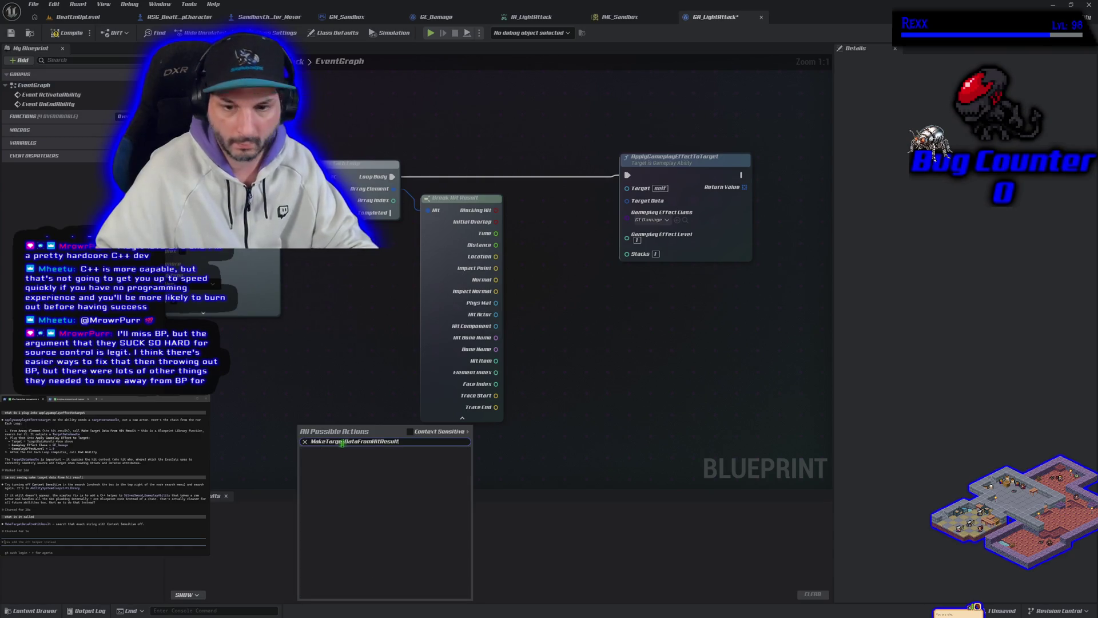
key(Escape)
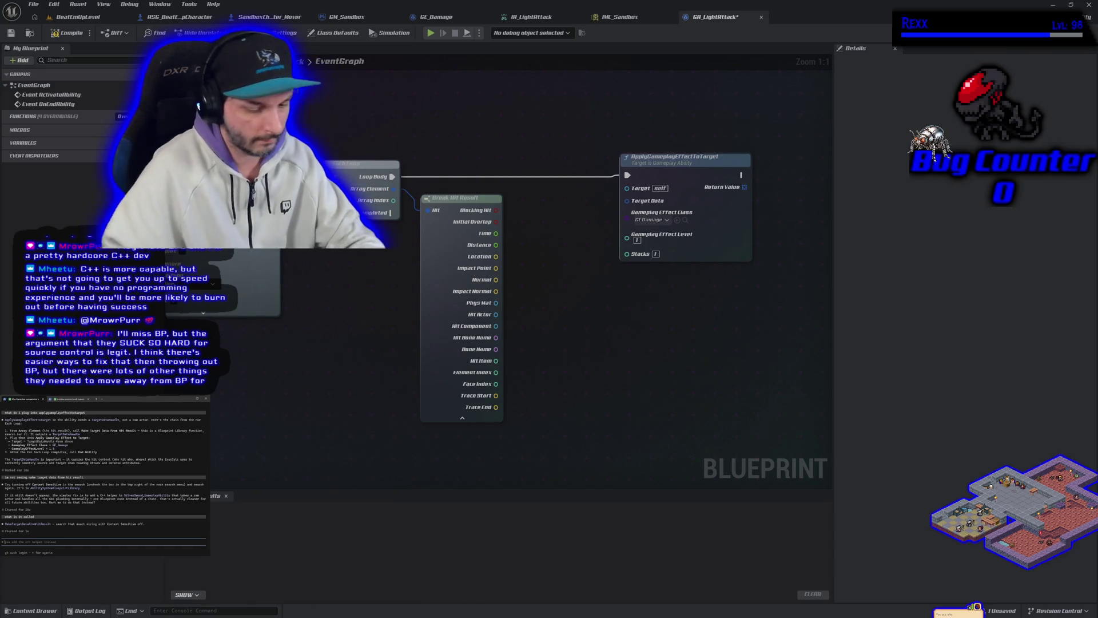
text(nothing)
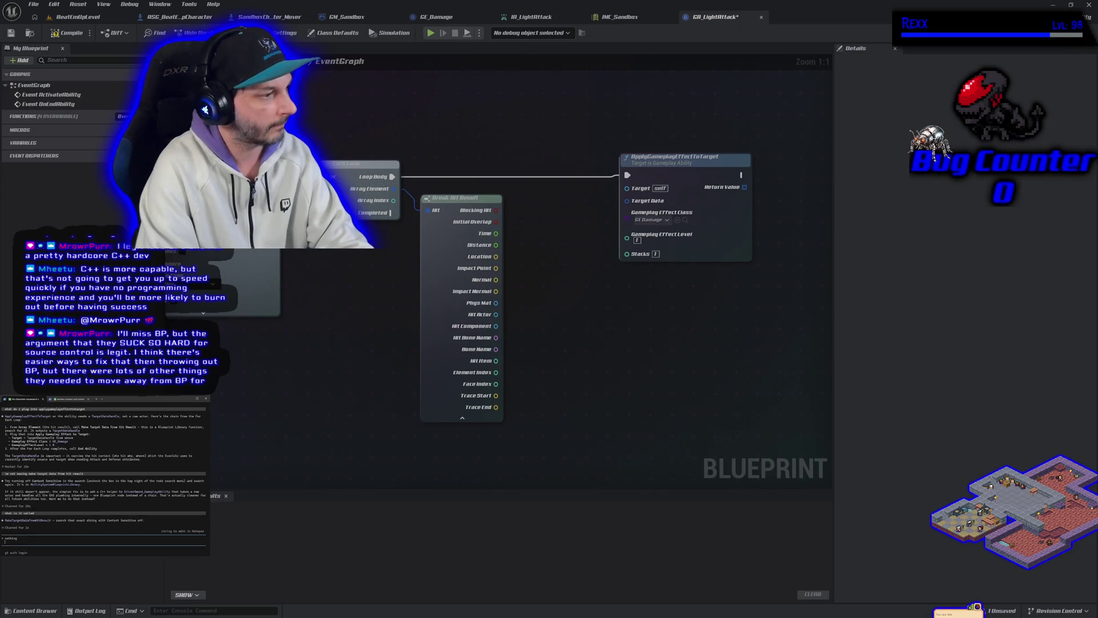
key(Return)
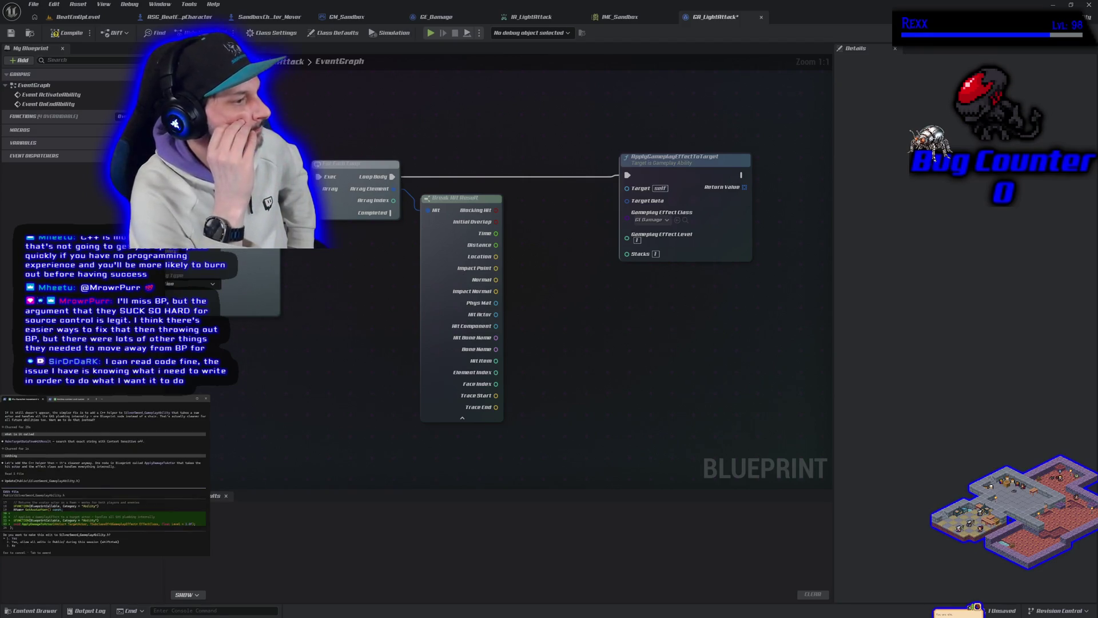
click(64, 36)
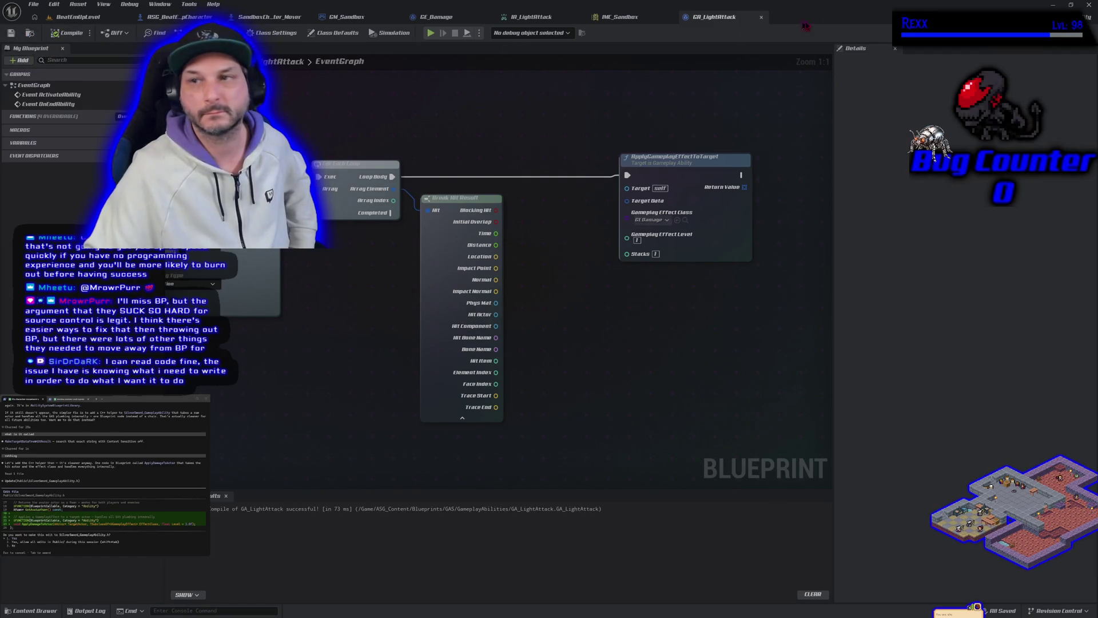
key(alt+Tab)
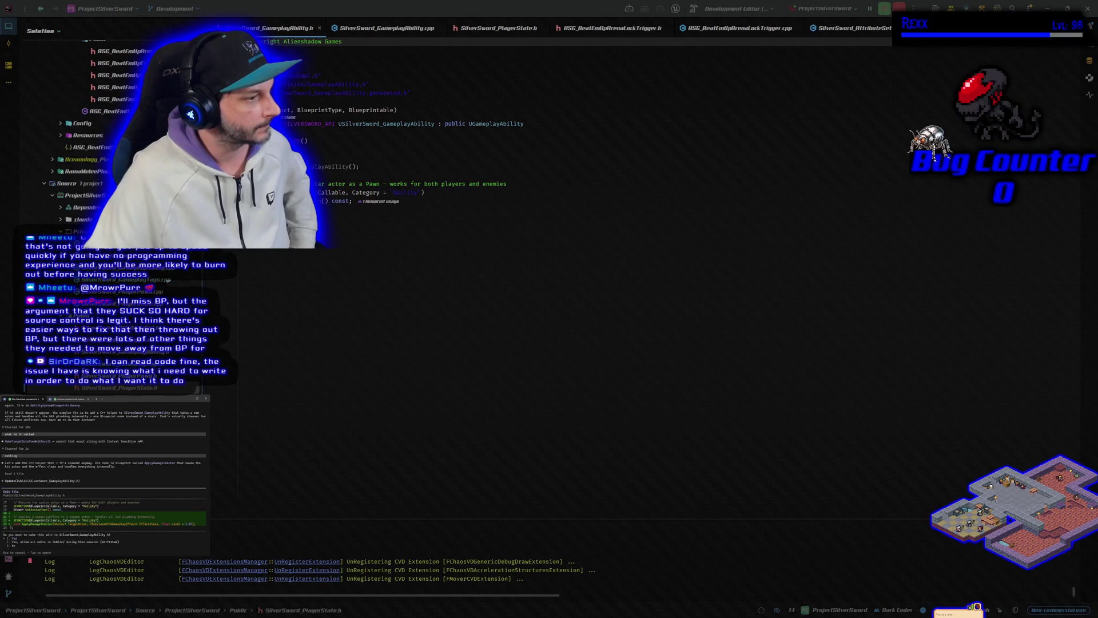
Approve Claude's header and source edits, build ProjectSilverSwordEditor, and launch the editor under Debug
key(Return)
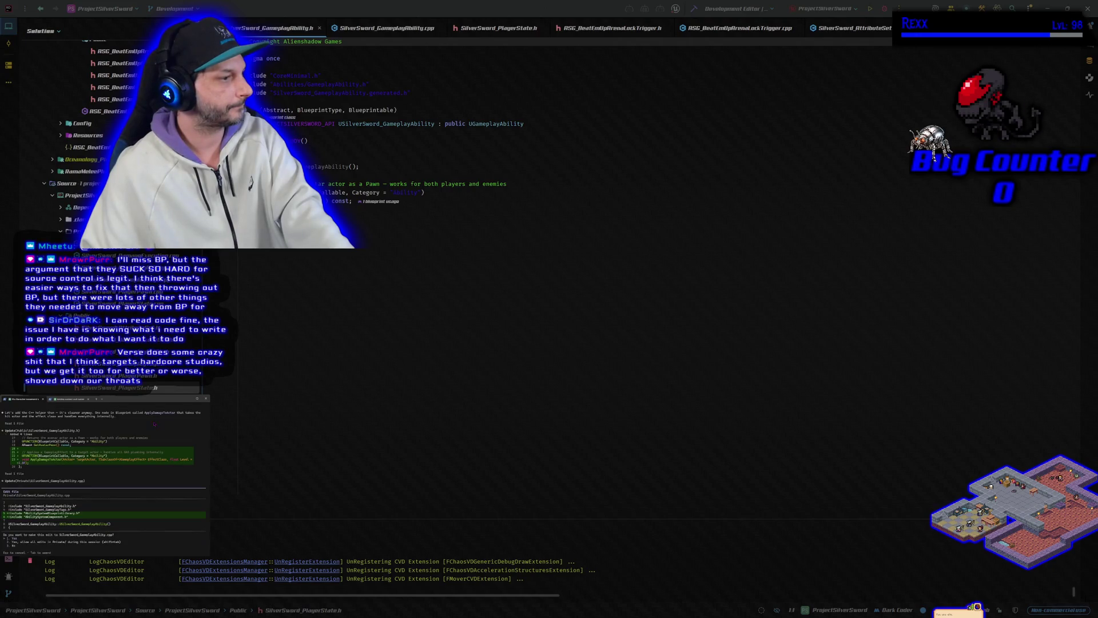
key(Return)
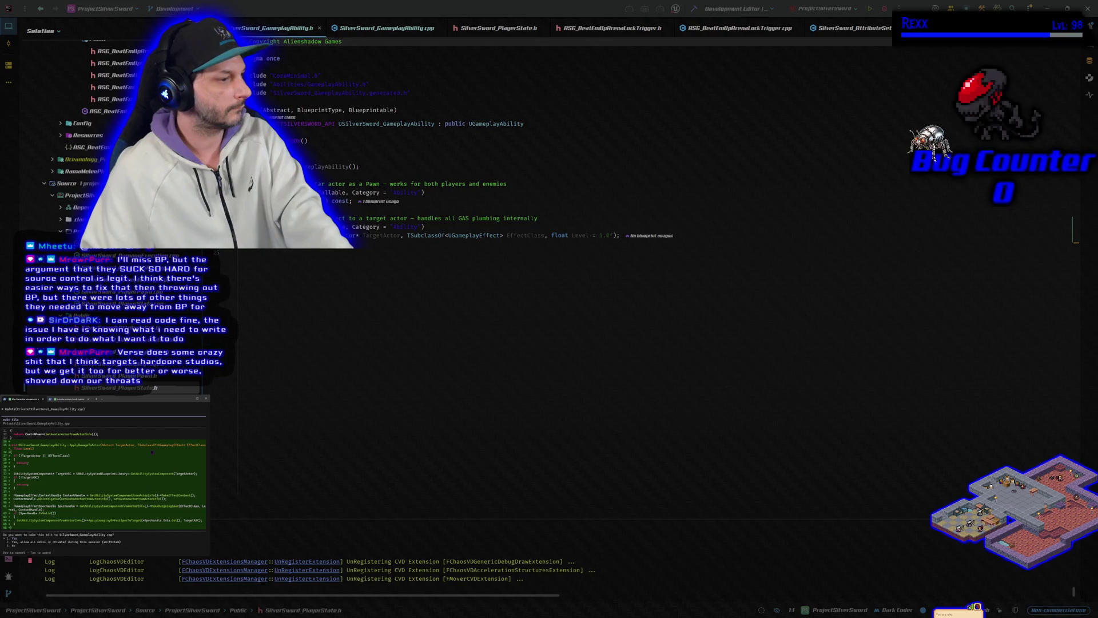
key(Return)
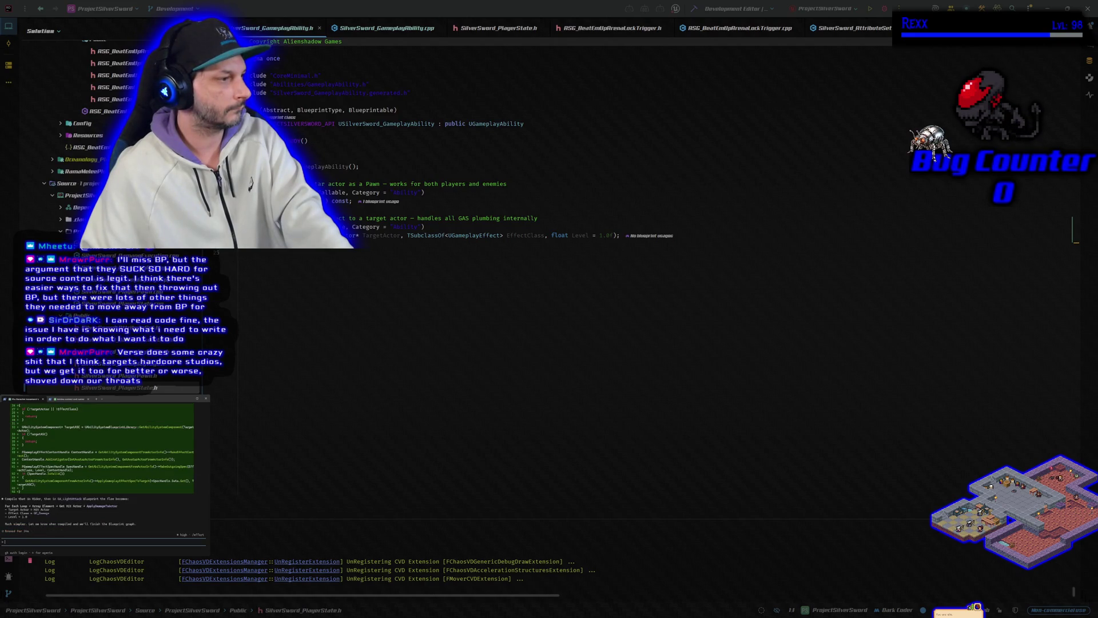
click(692, 11)
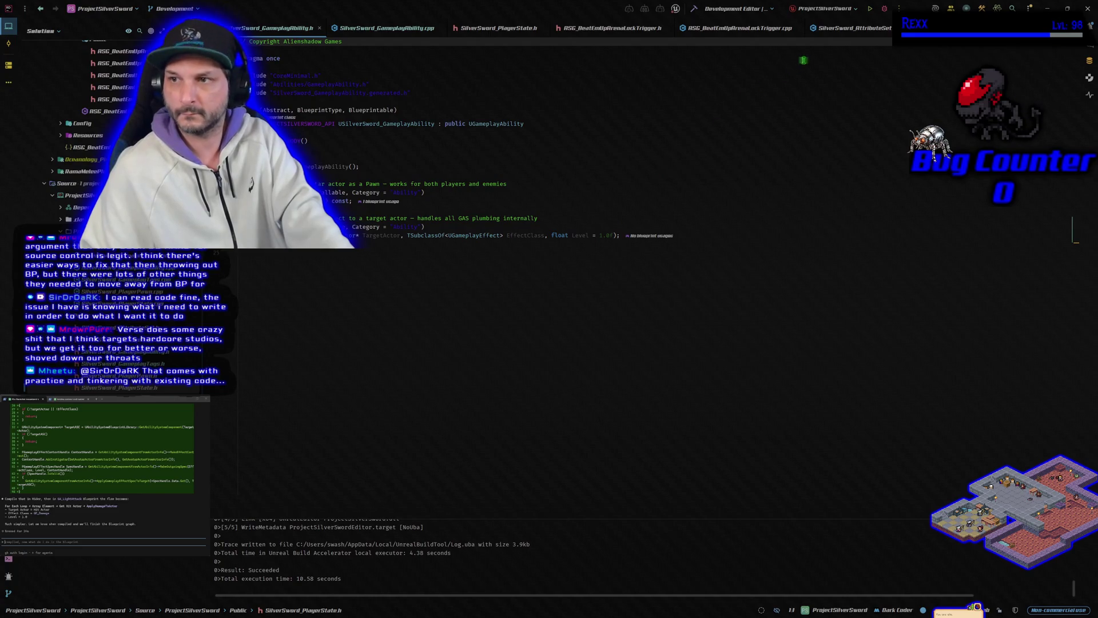
click(885, 9)
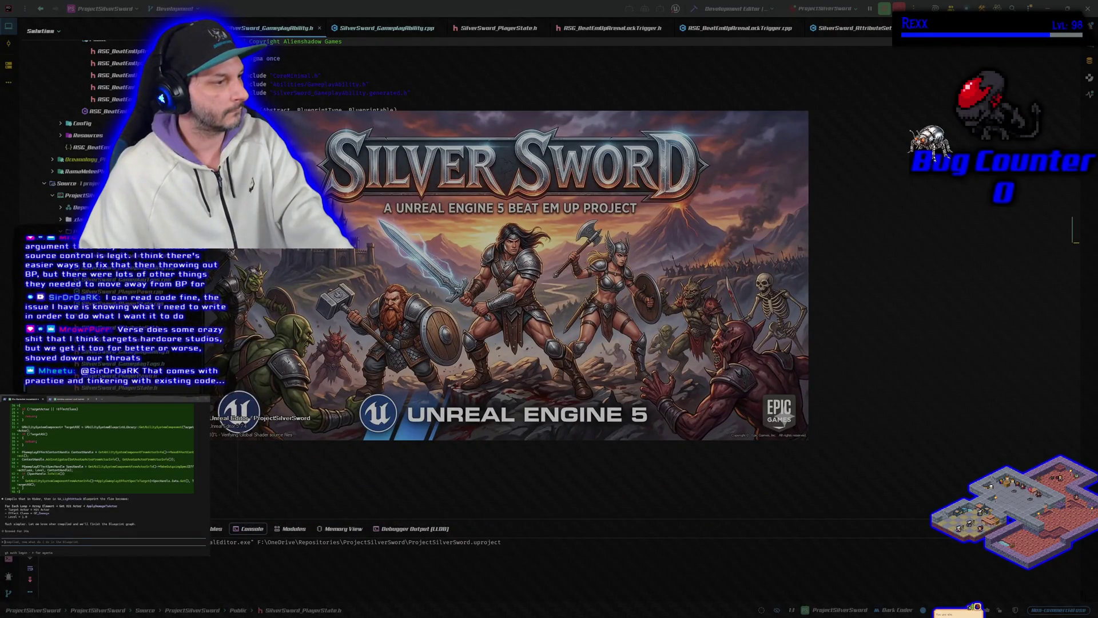
Ask Claude Code 'compiled, now what do i do in the blueprint'
text(in the blueprint)
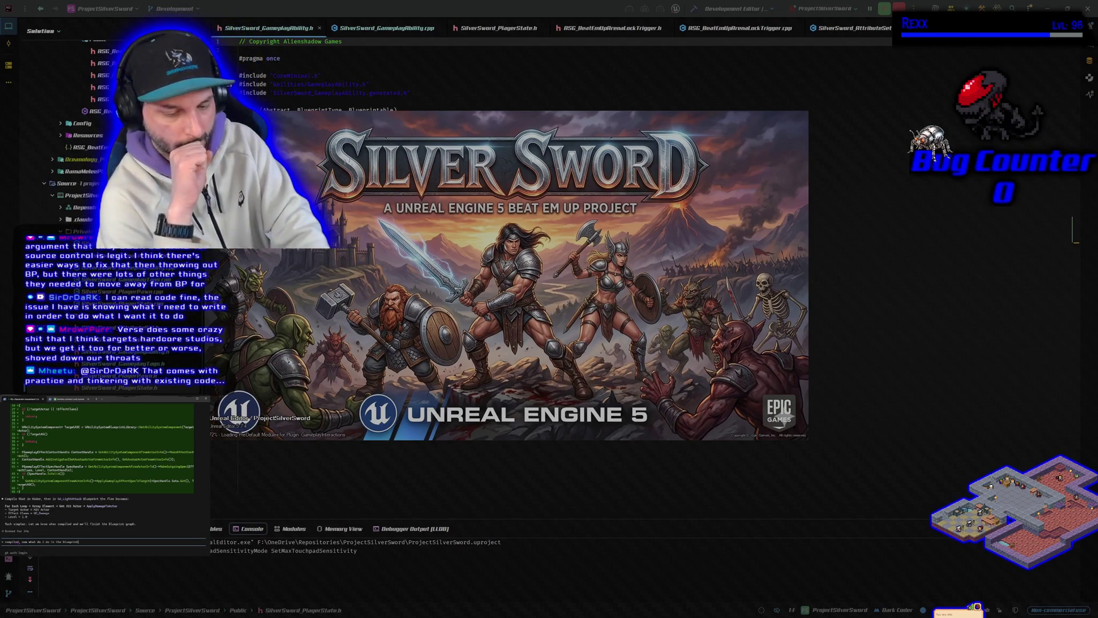
key(Return)
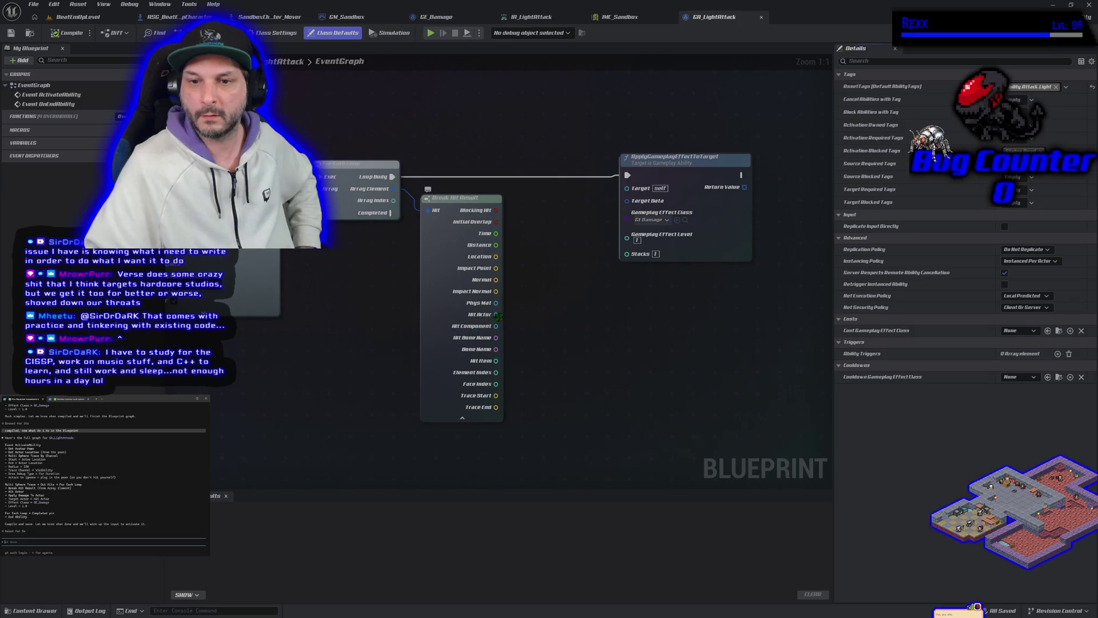
Add an Apply Damage to Actor node fed by the Hit Actor output
drag(496, 315, 537, 317)
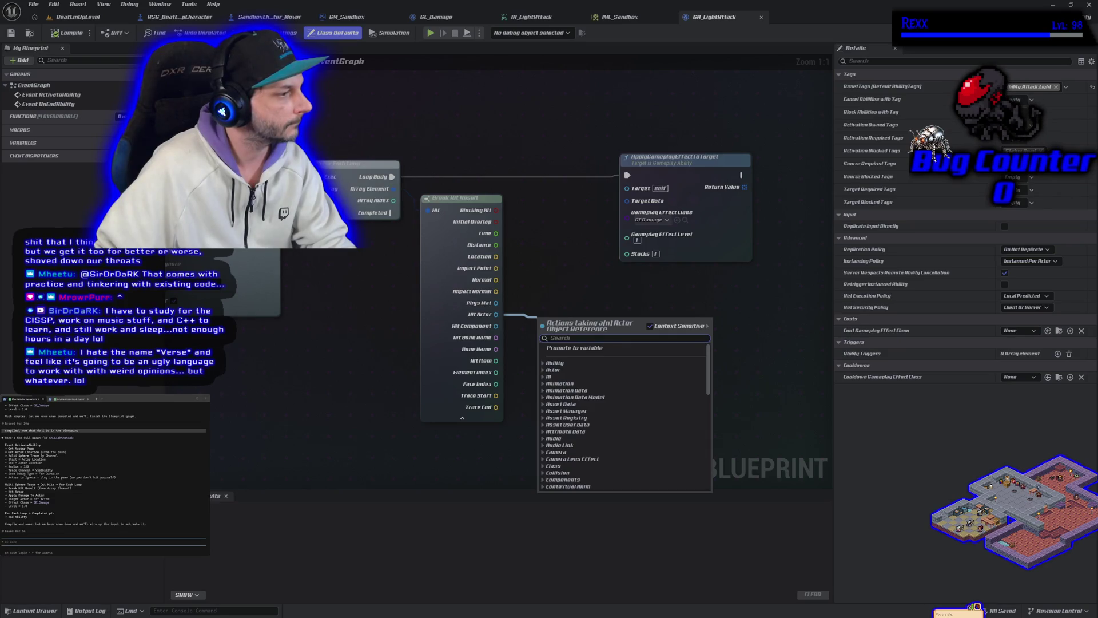
text(apply damage)
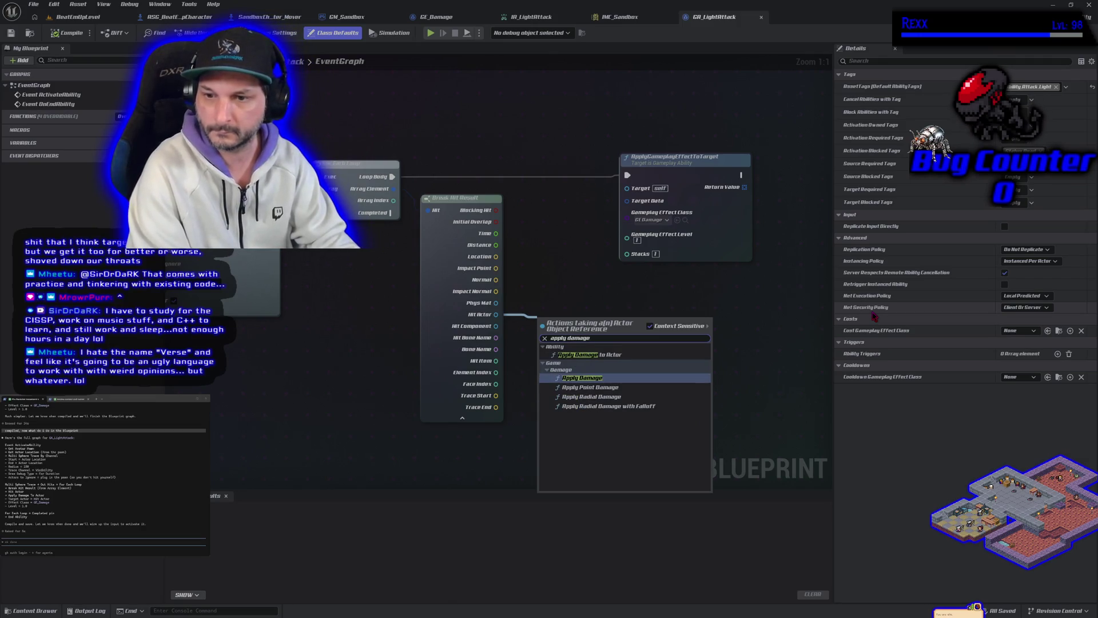
key(Up)
key(Return)
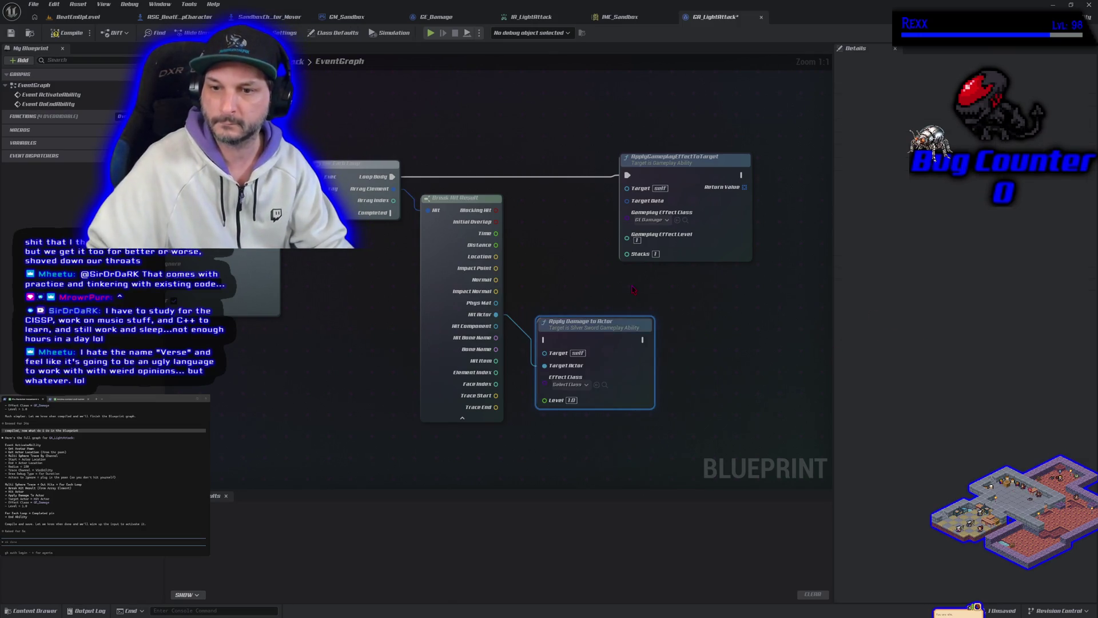
mouse_move(576, 342)
mouse_down()
mouse_move(552, 305)
mouse_move(562, 286)
mouse_up()
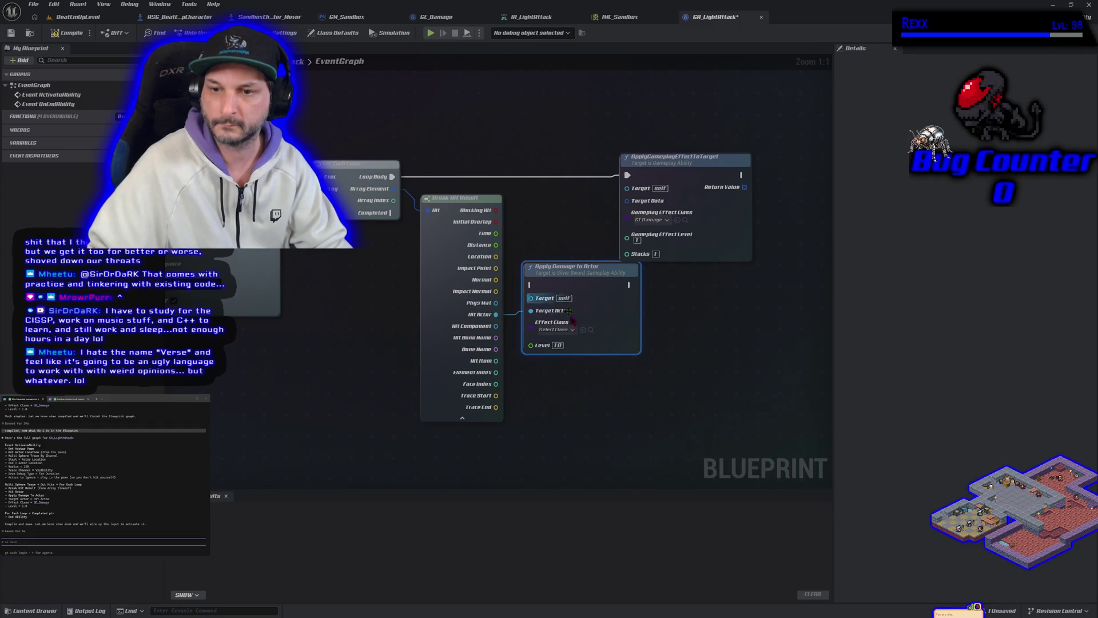
right_click(595, 396)
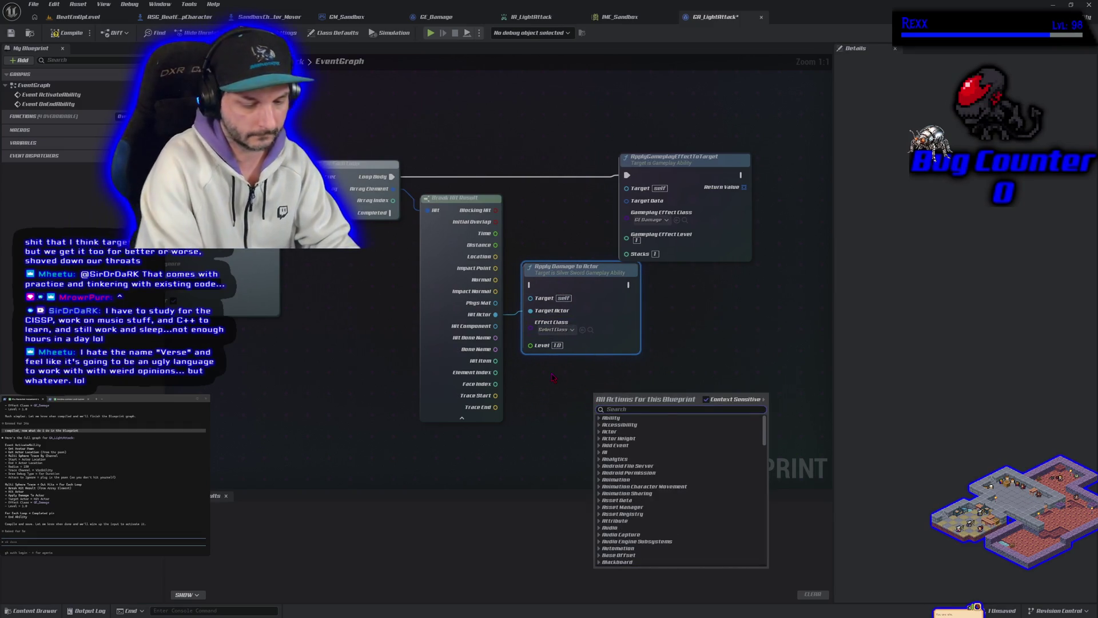
text(make)
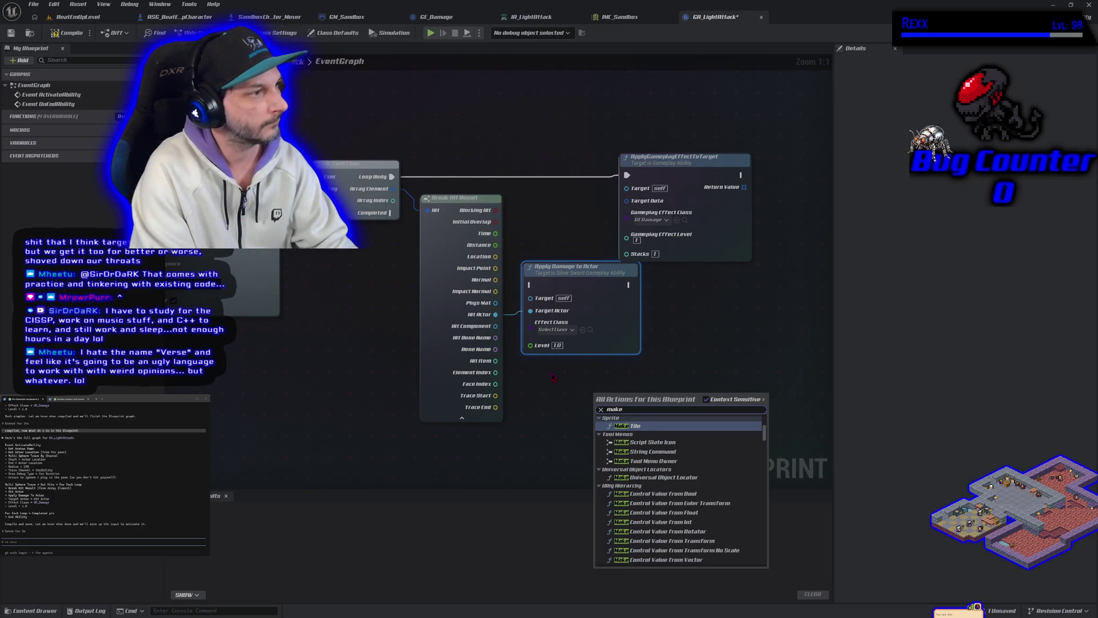
key(BackSpace)
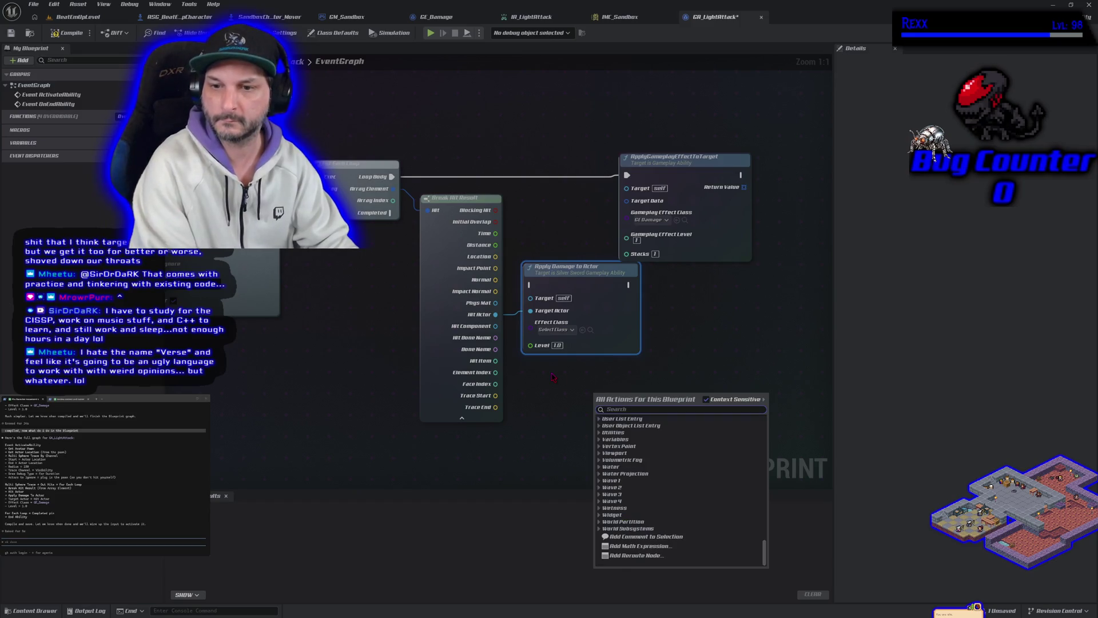
click(554, 370)
click(557, 331)
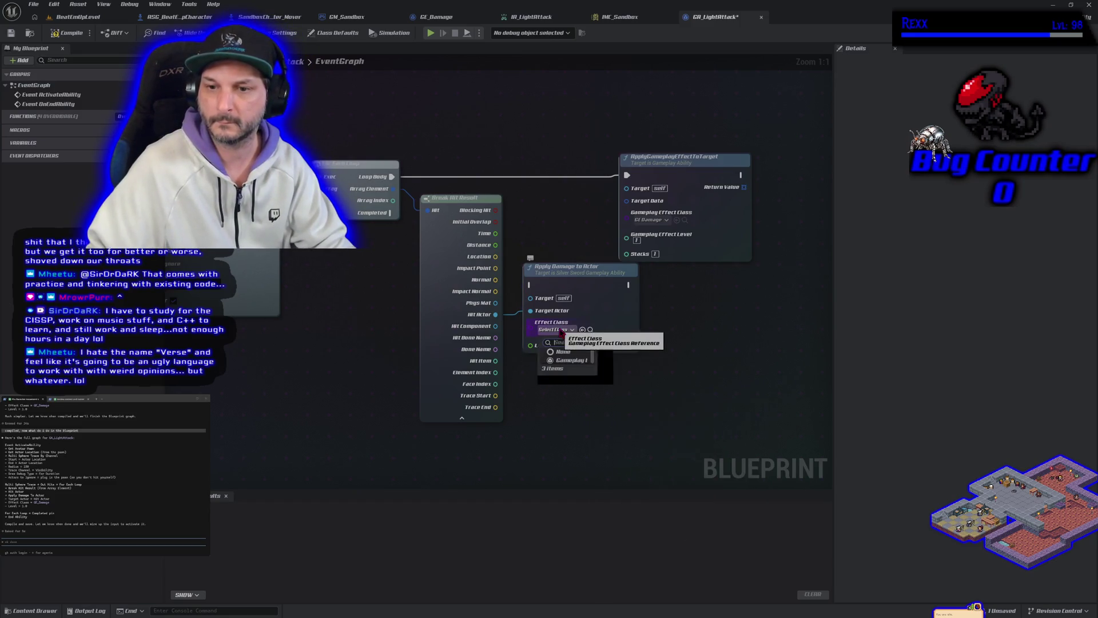
key(Escape)
Delete ApplyGameplayEffectToTarget, set Effect Class to GE Damage, and wire Loop Body to Apply Damage
drag(695, 174, 695, 153)
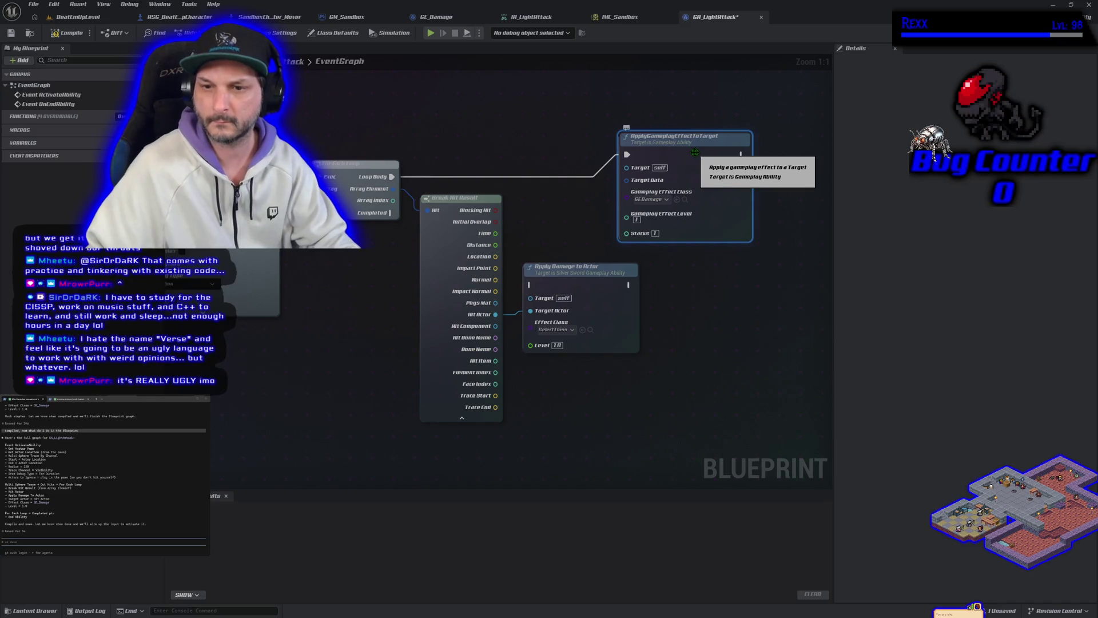
key(Delete)
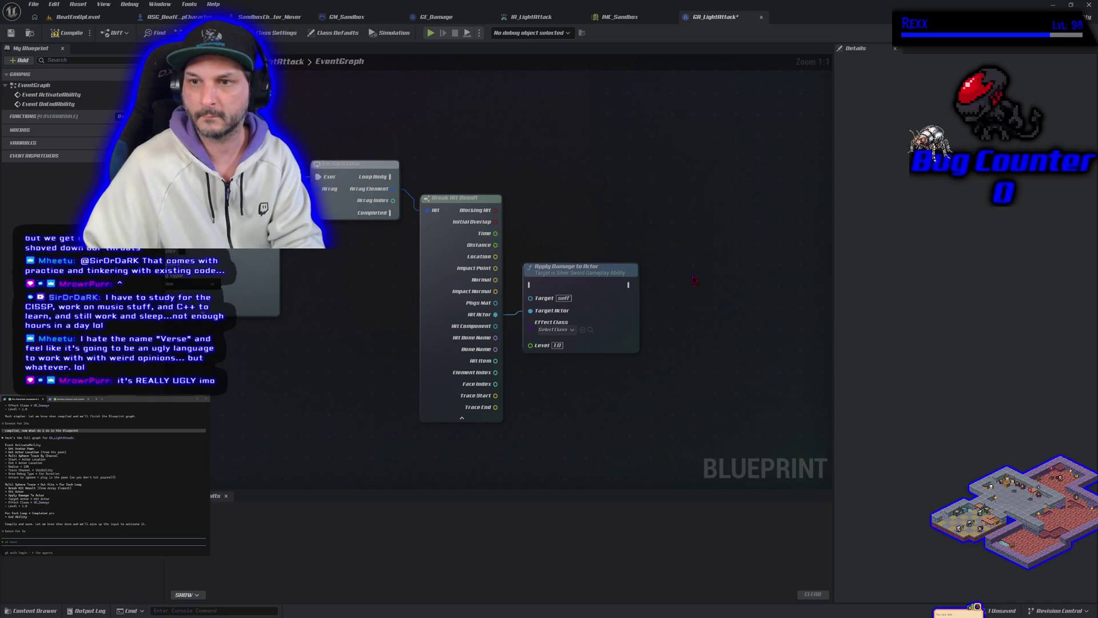
drag(587, 279, 606, 286)
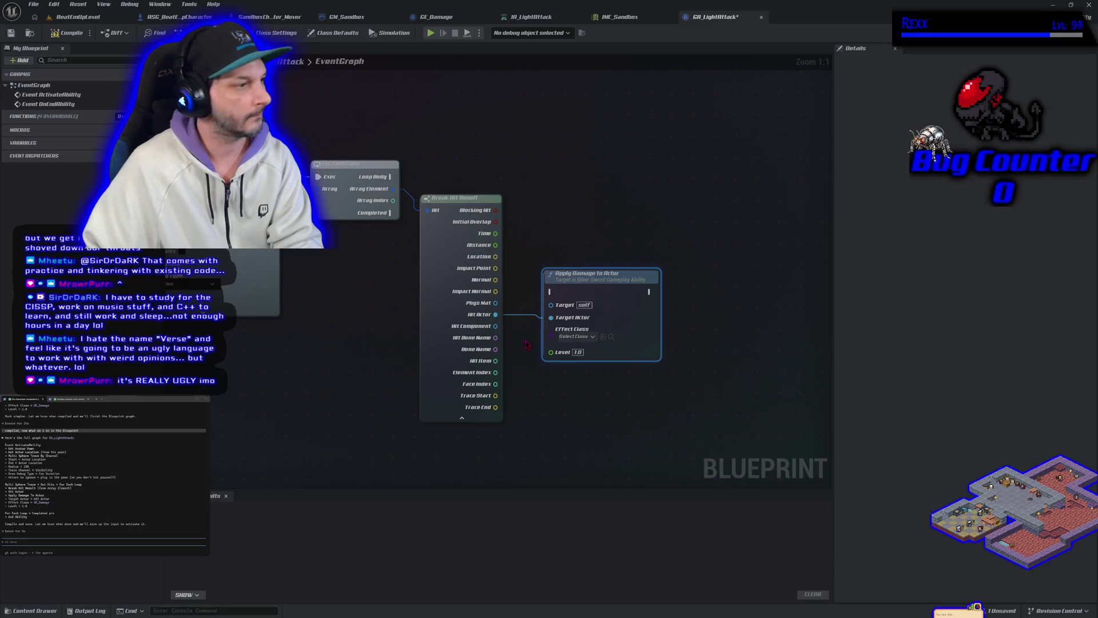
click(577, 337)
click(593, 380)
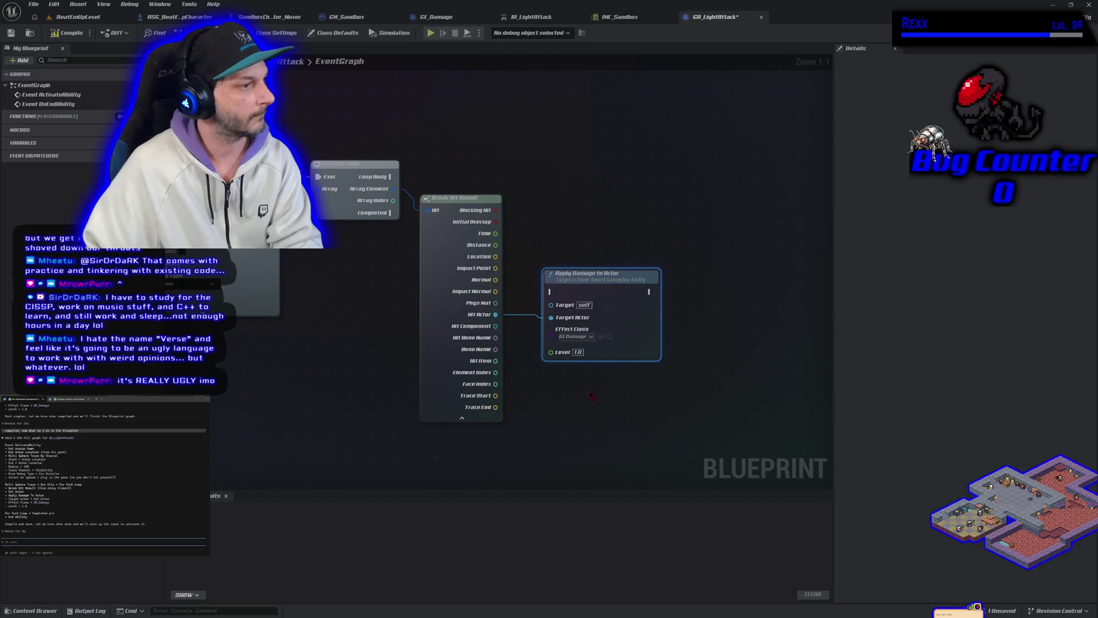
mouse_move(399, 181)
mouse_down()
mouse_move(526, 225)
mouse_move(550, 291)
mouse_move(610, 175)
mouse_move(602, 168)
mouse_up()
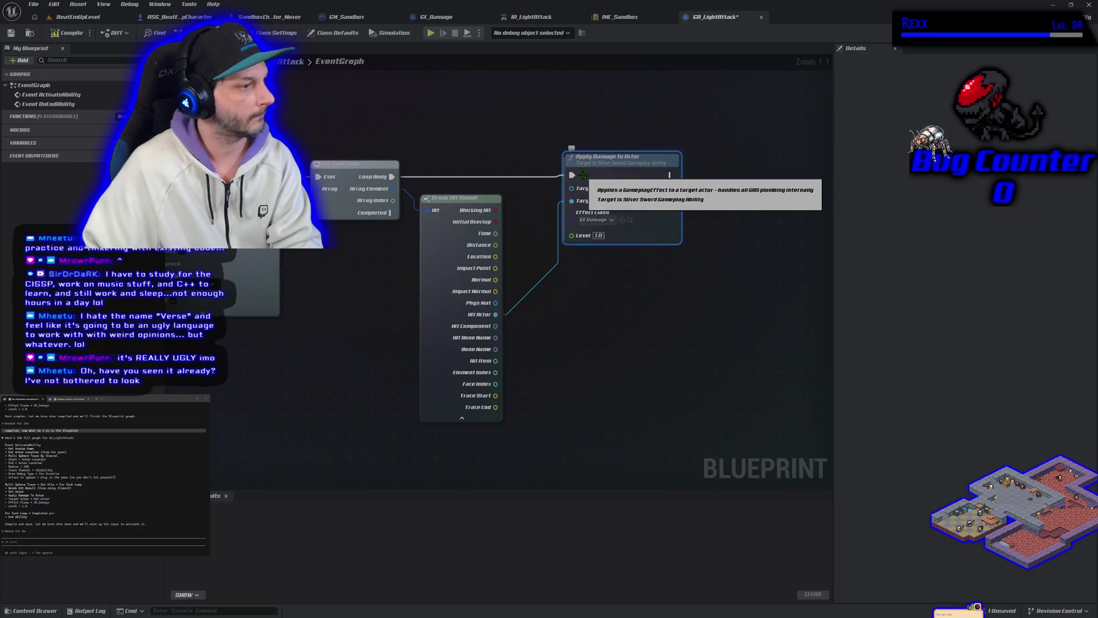
right_click(744, 183)
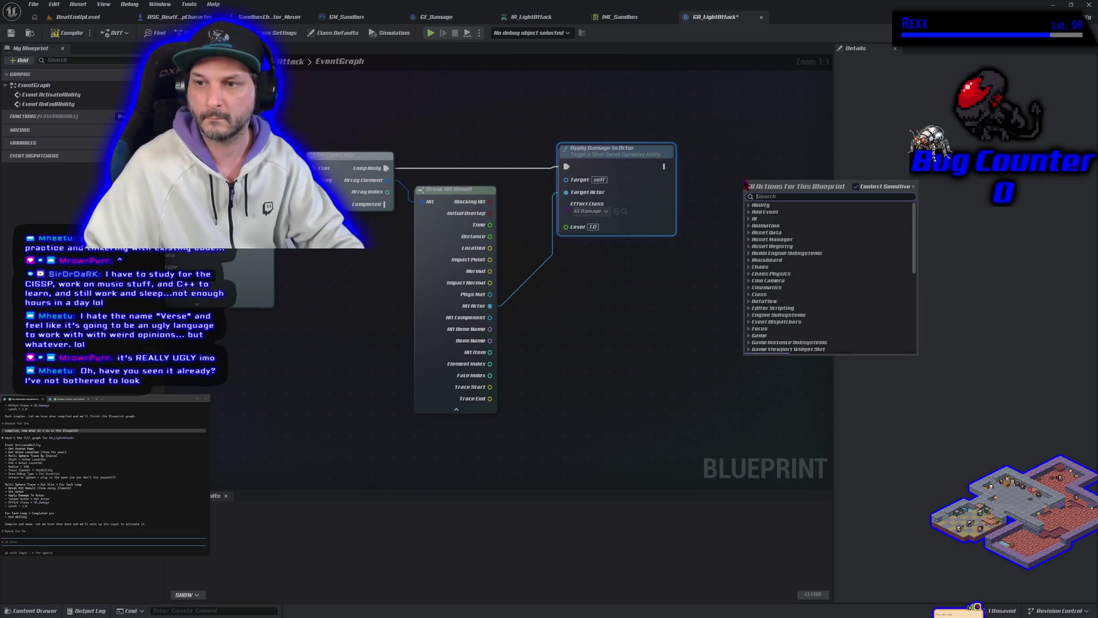
Add an End Ability node right after Apply Damage to Actor
text(end a)
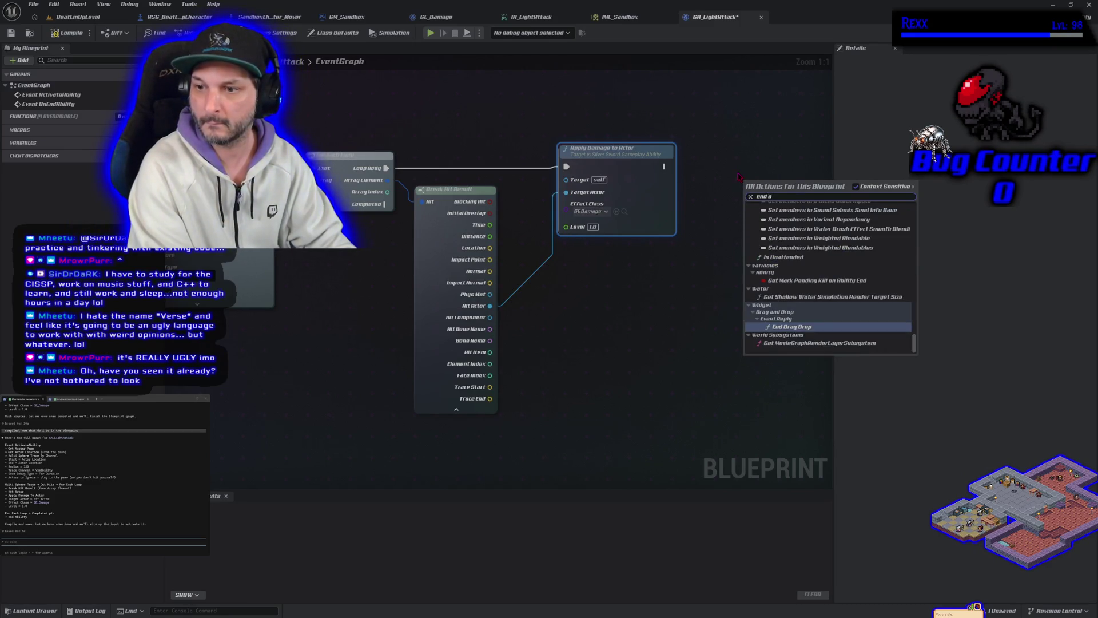
text(bility)
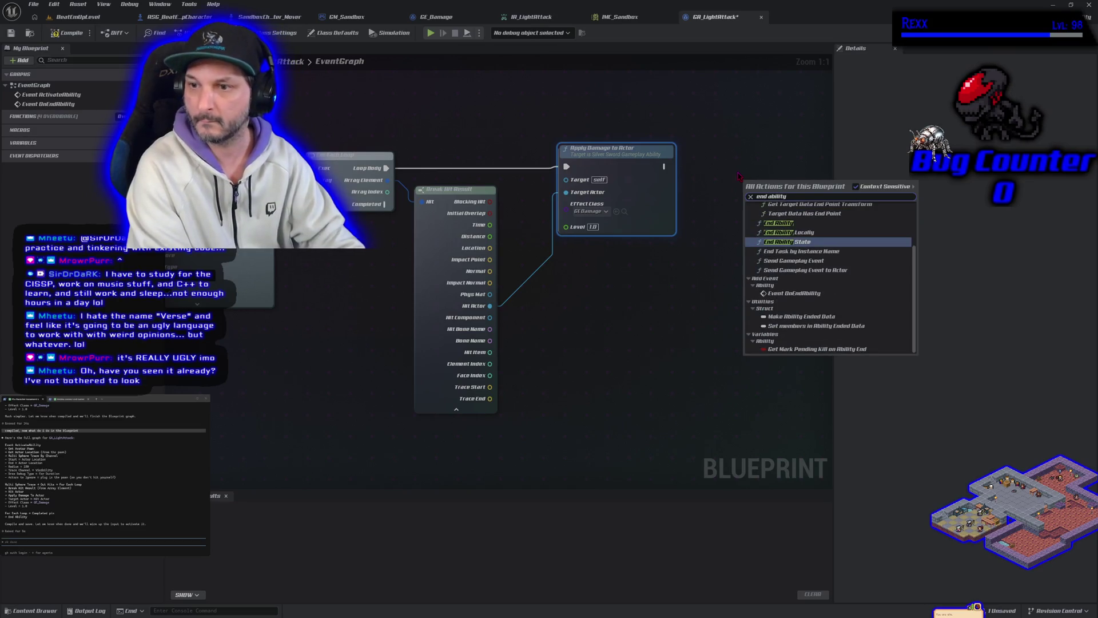
key(Up)
key(Up)
key(Return)
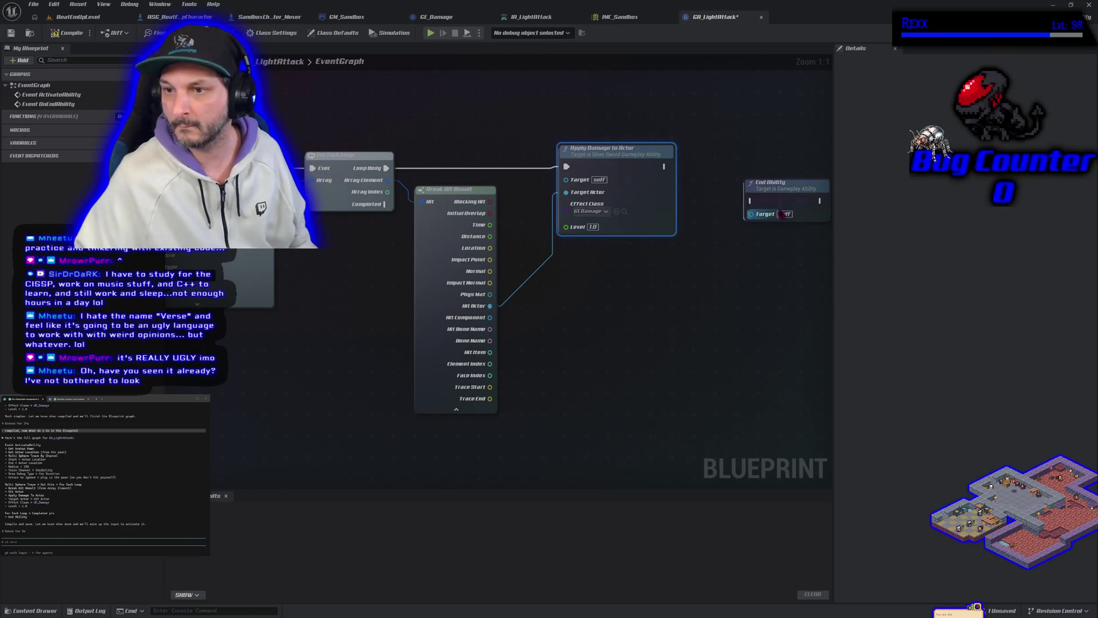
mouse_move(750, 180)
mouse_down()
mouse_move(730, 167)
mouse_move(686, 172)
mouse_move(709, 178)
mouse_move(705, 169)
mouse_up()
Compile and save GA_LightAttack, tell Claude 'done', and switch to BeatEmUpLevel
click(65, 33)
click(11, 32)
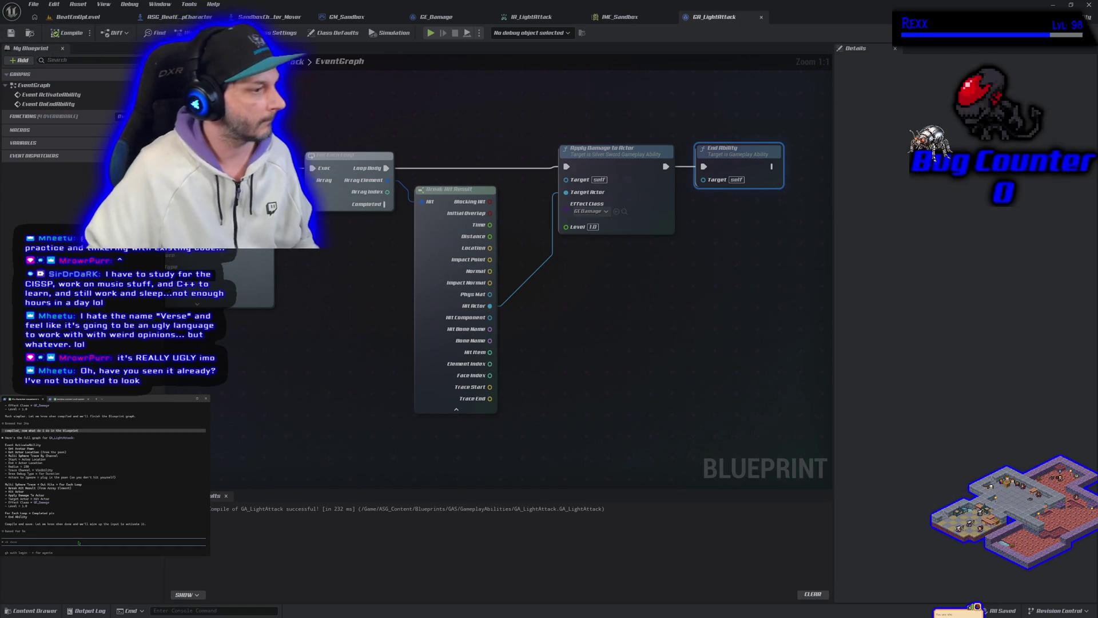
text(done)
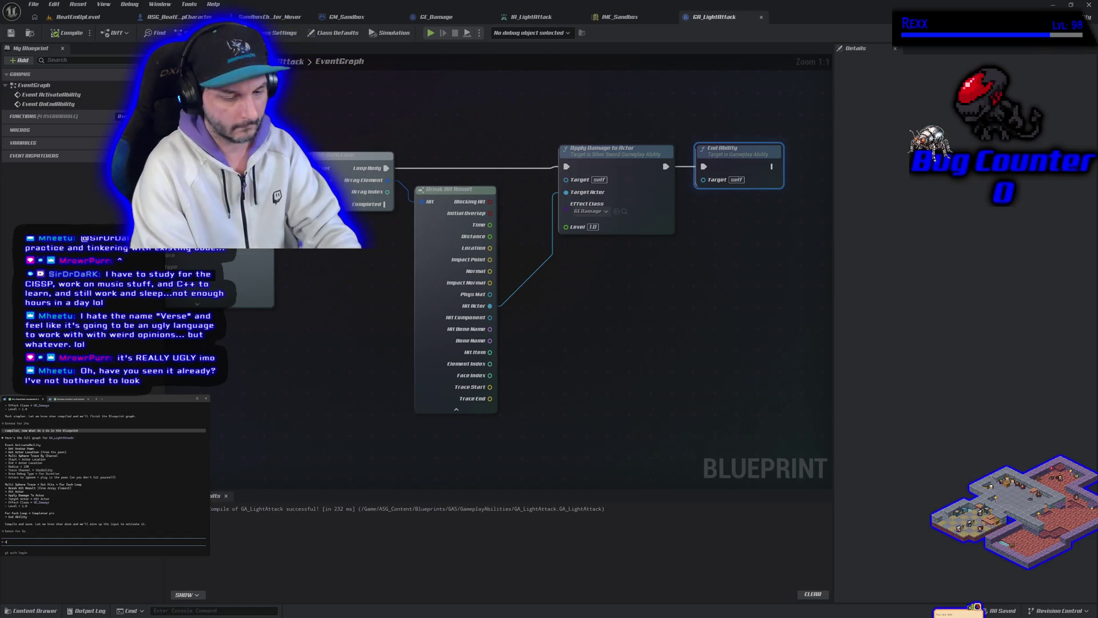
key(Return)
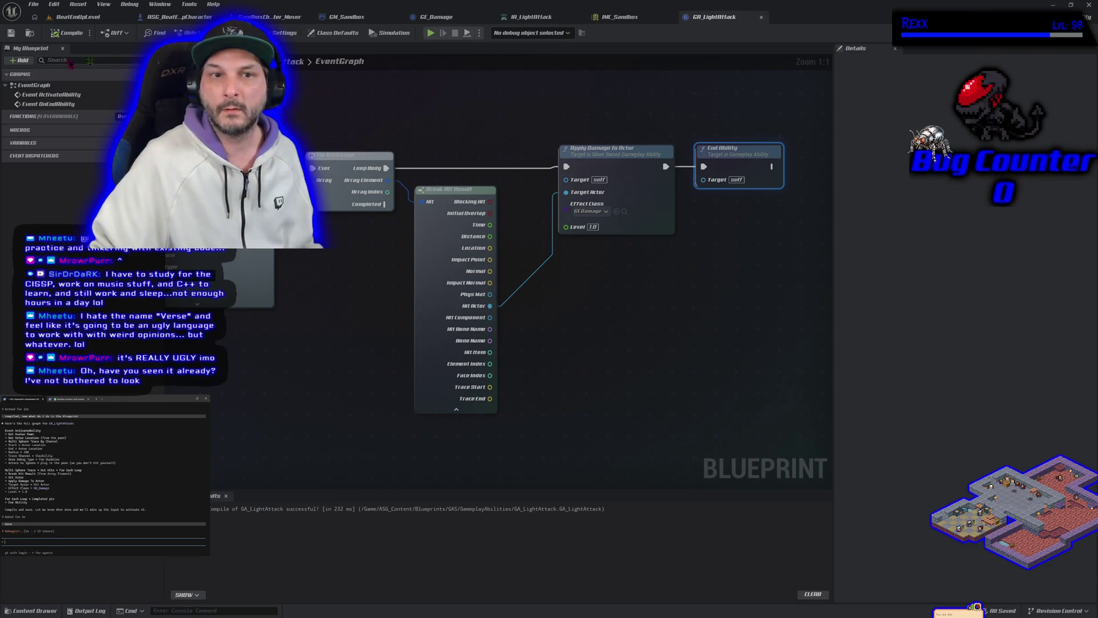
click(86, 23)
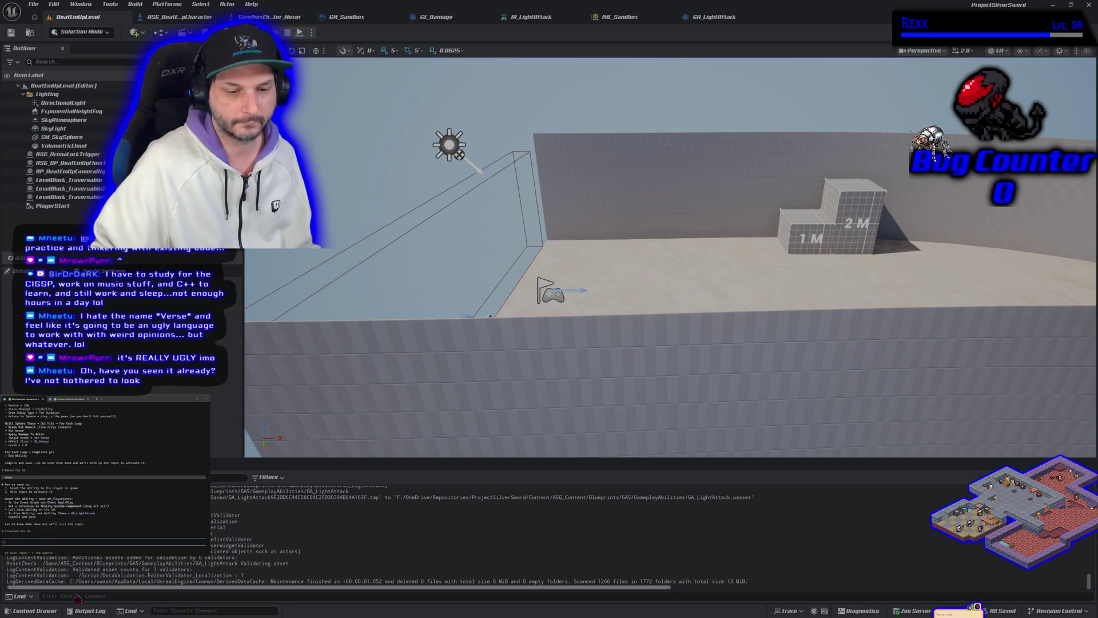
Open BP_SilverSword_PlayerState from Blueprints > PlayerState, dock it, and open the full Blueprint editor
click(32, 610)
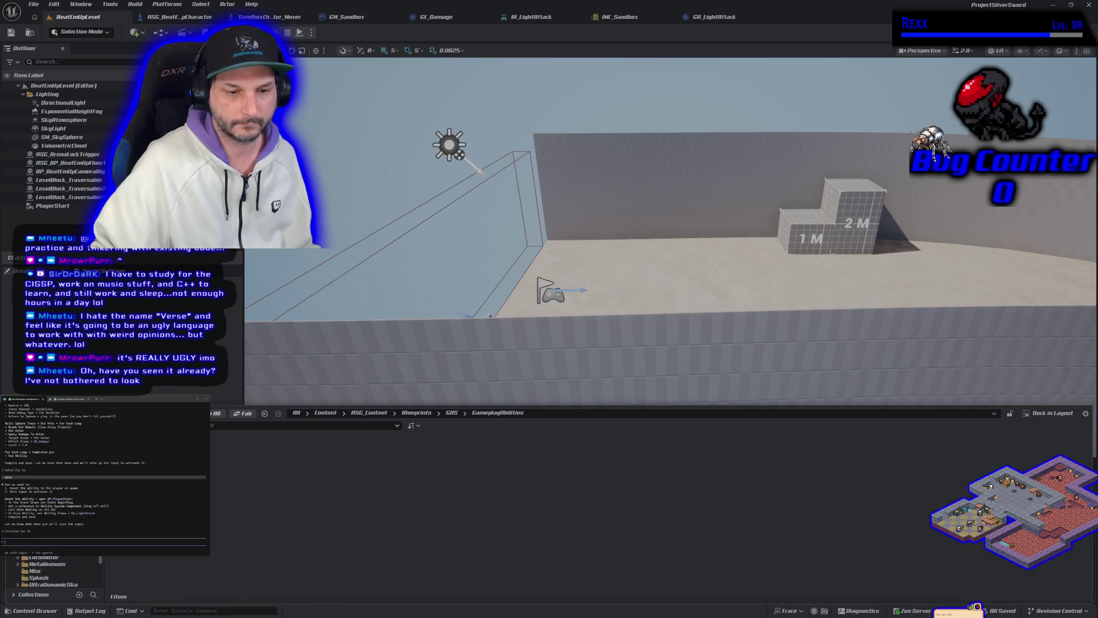
click(57, 515)
double_click(134, 474)
mouse_move(229, 63)
mouse_down()
mouse_move(629, 54)
mouse_move(743, 15)
mouse_move(790, 15)
mouse_up()
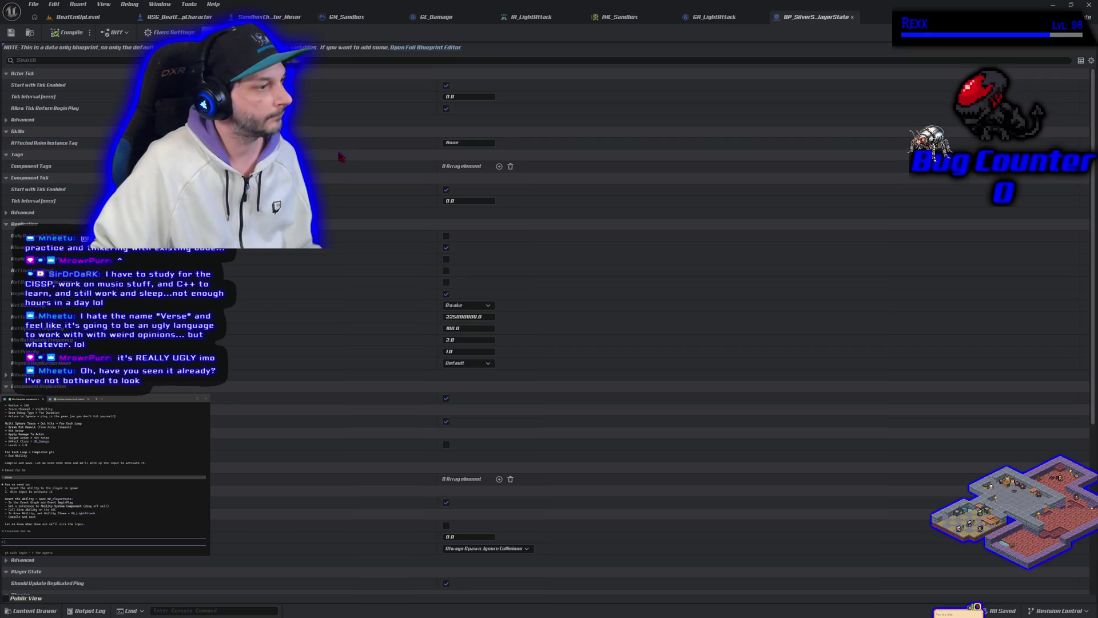
click(435, 48)
drag(520, 245, 325, 255)
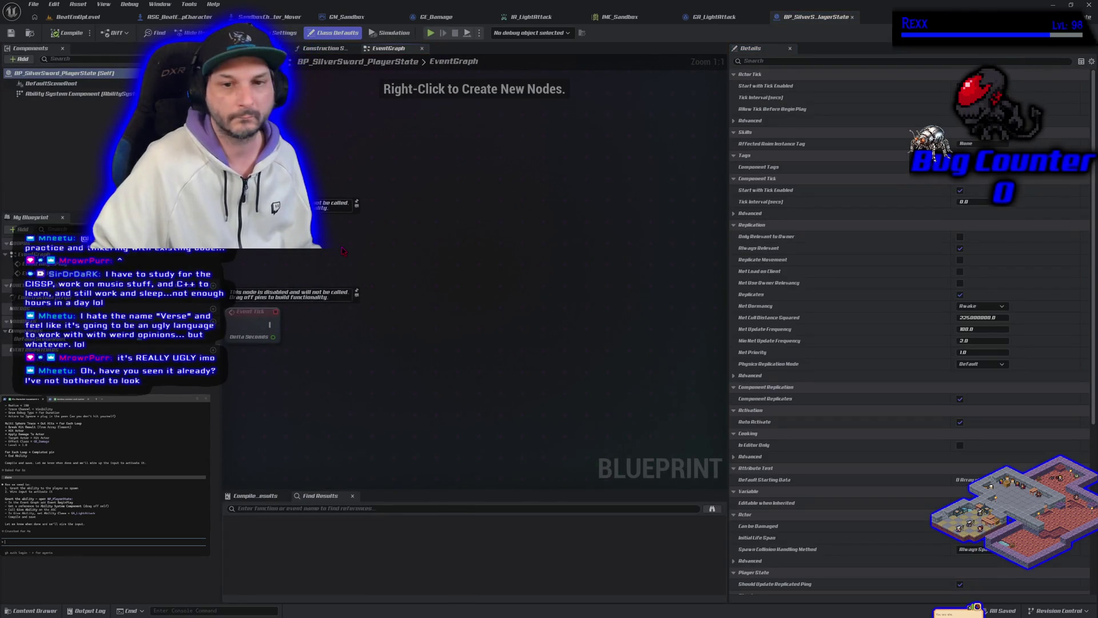
Place an Ability System Component getter and create a Give Ability node from it
right_click(323, 240)
text(g)
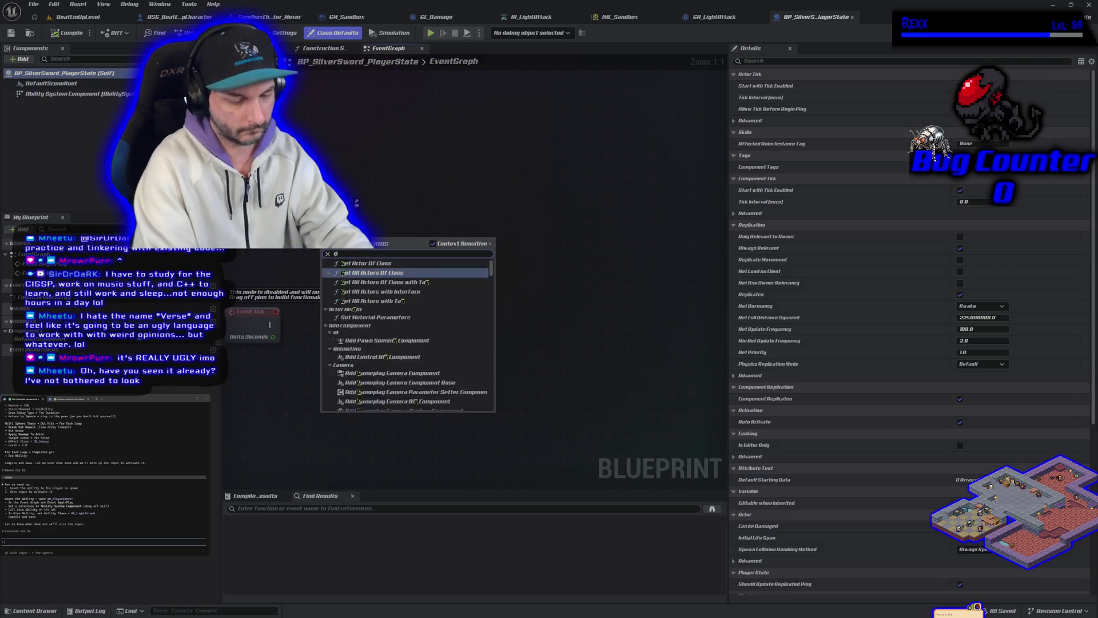
text(et ability)
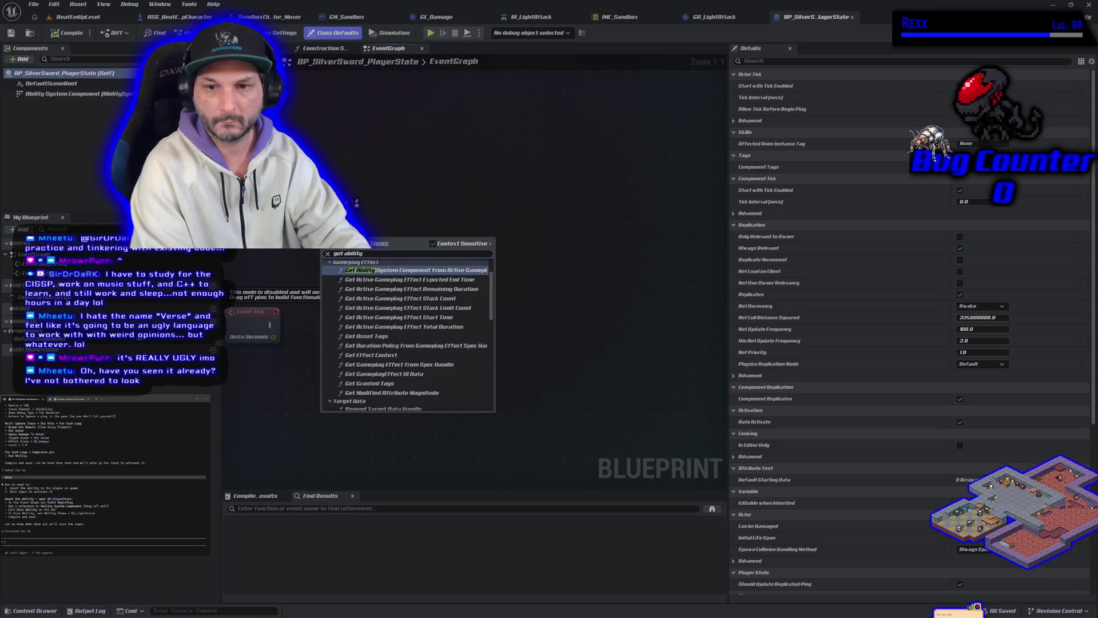
text( system component)
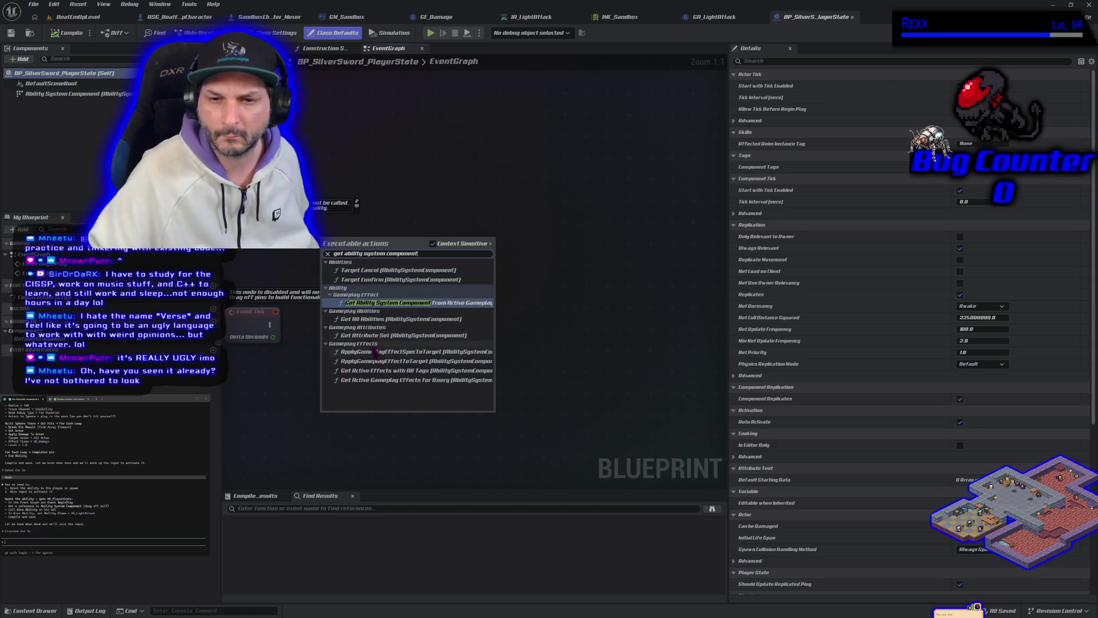
click(409, 434)
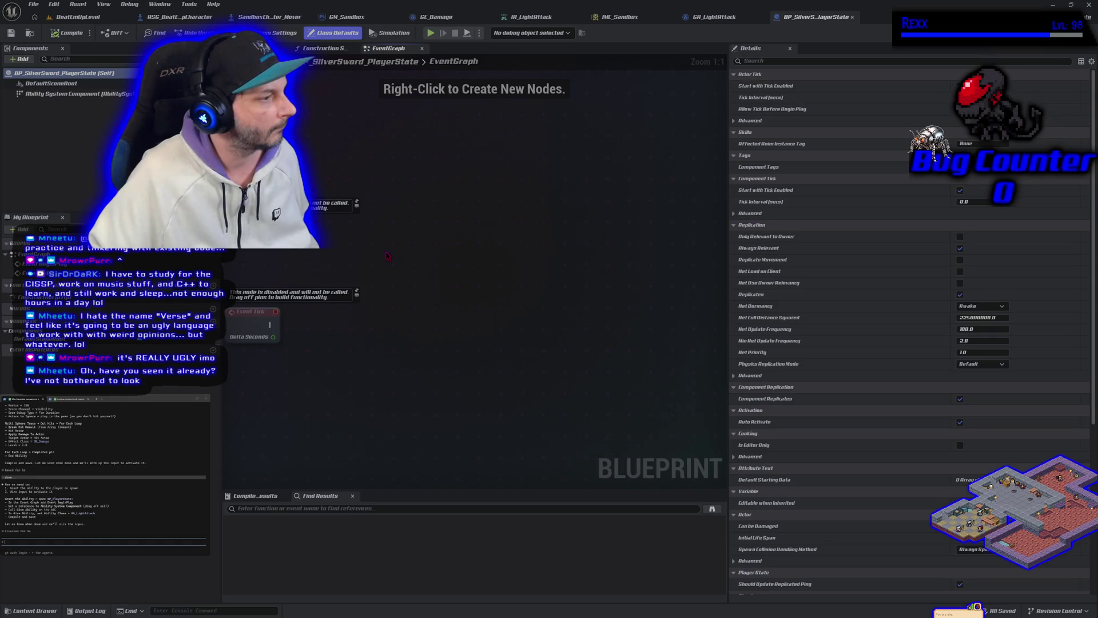
right_click(387, 255)
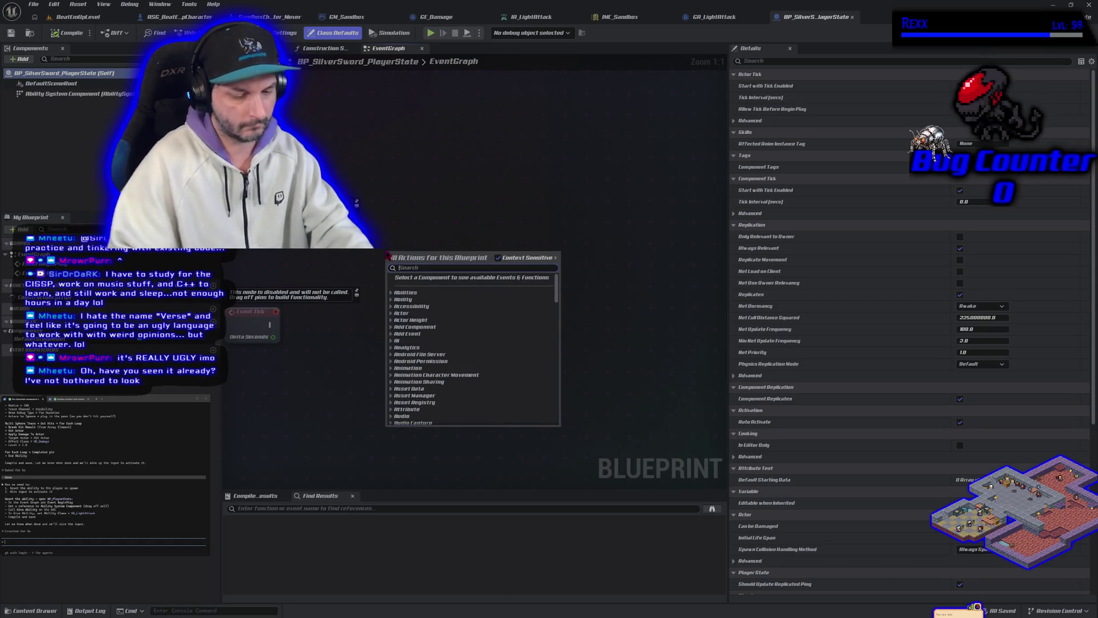
text(get ability)
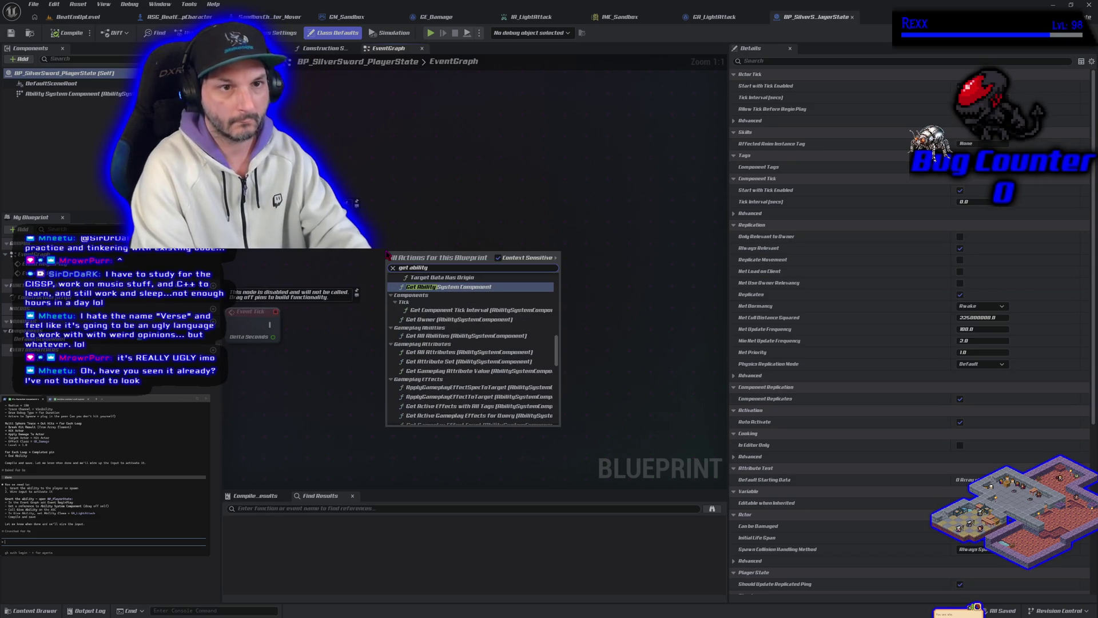
key(Escape)
mouse_move(74, 93)
mouse_down()
mouse_move(343, 272)
mouse_move(234, 269)
mouse_move(327, 262)
mouse_up()
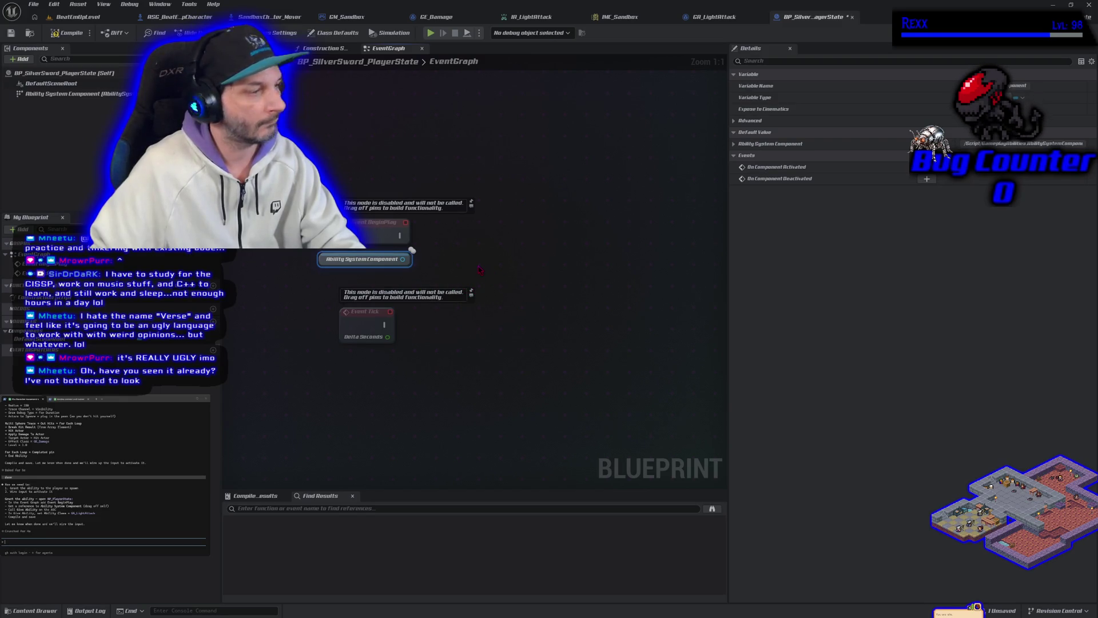
drag(402, 263, 438, 260)
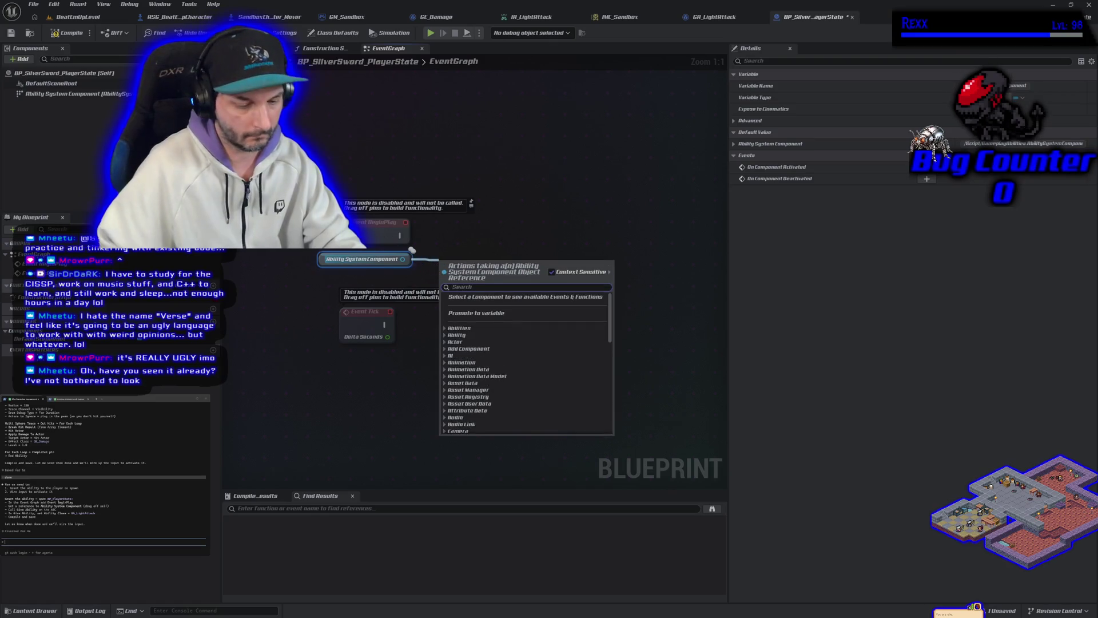
text(give a)
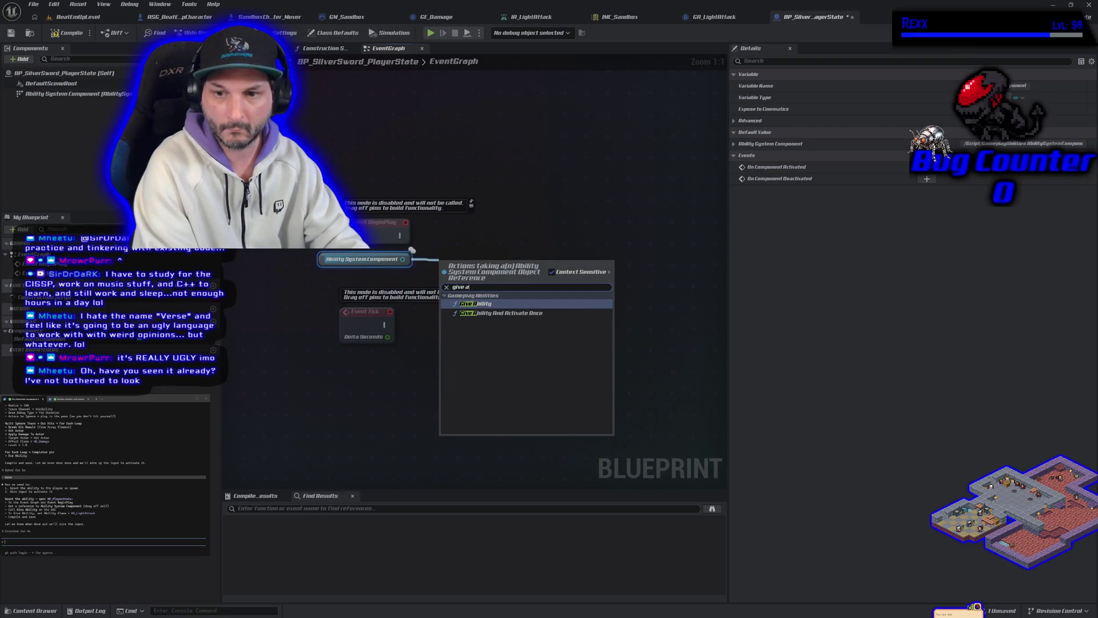
key(Return)
Drive Give Ability from Event BeginPlay with GA_LightAttack as the ability class
mouse_move(485, 267)
mouse_down()
mouse_move(518, 249)
mouse_move(525, 233)
mouse_up()
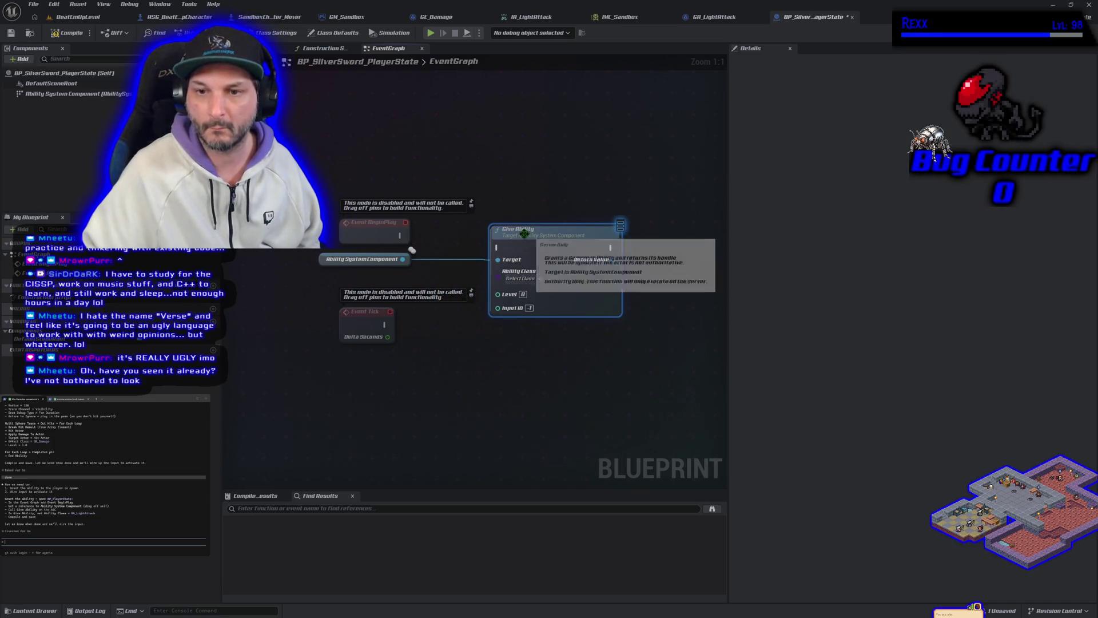
mouse_move(400, 235)
mouse_down()
mouse_move(413, 247)
mouse_move(497, 247)
mouse_up()
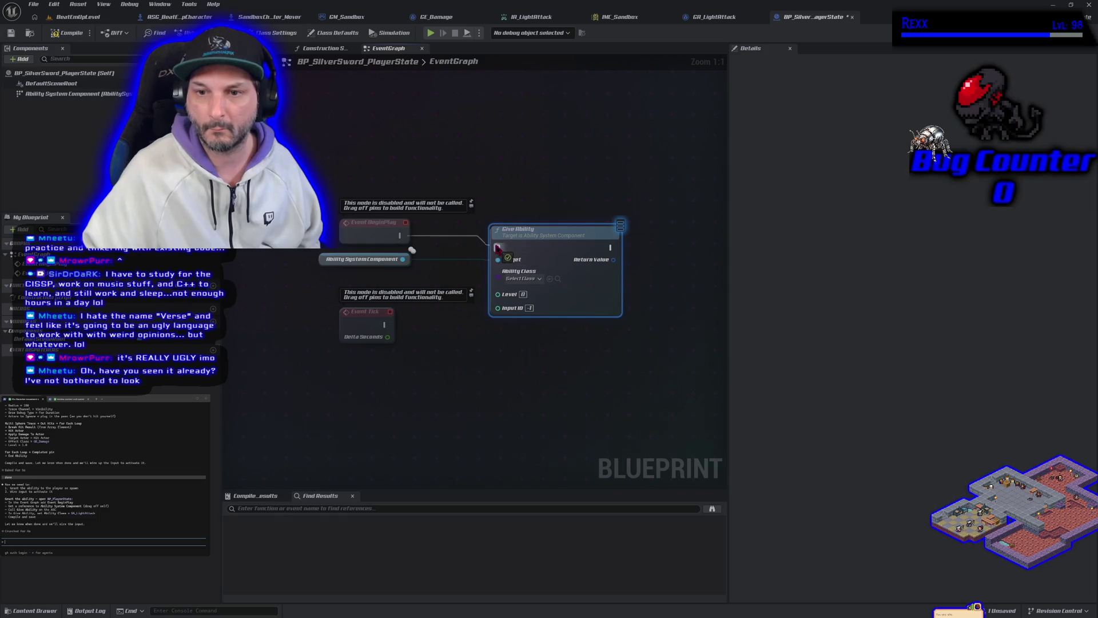
click(522, 278)
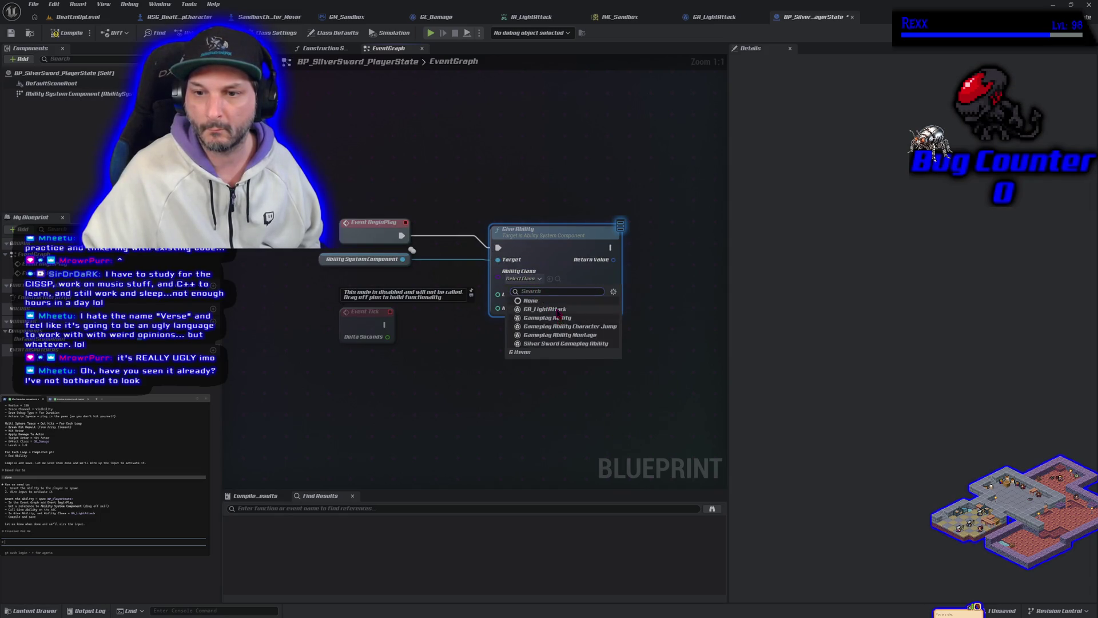
click(557, 310)
drag(550, 243, 550, 231)
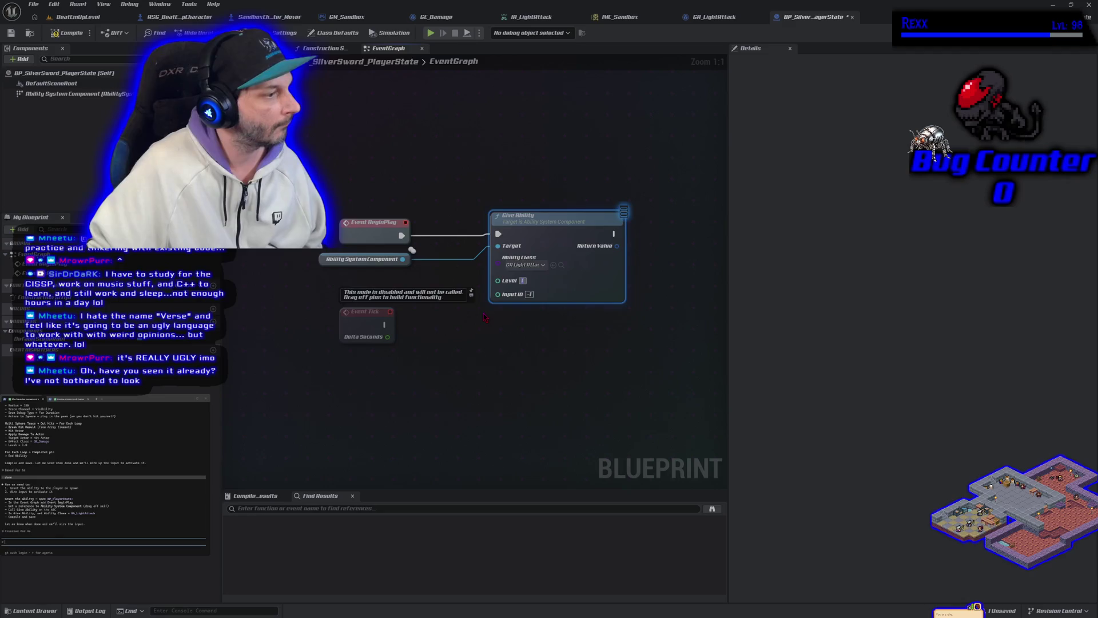
Compile and save the player state Blueprint, then tell Claude 'done'
click(56, 35)
click(11, 33)
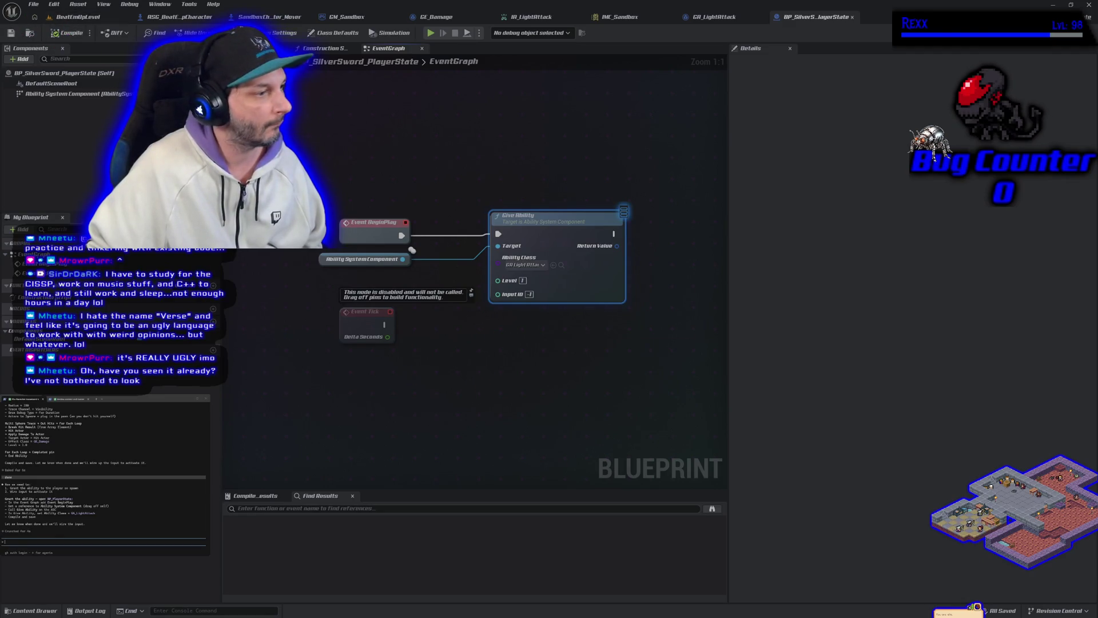
text(done)
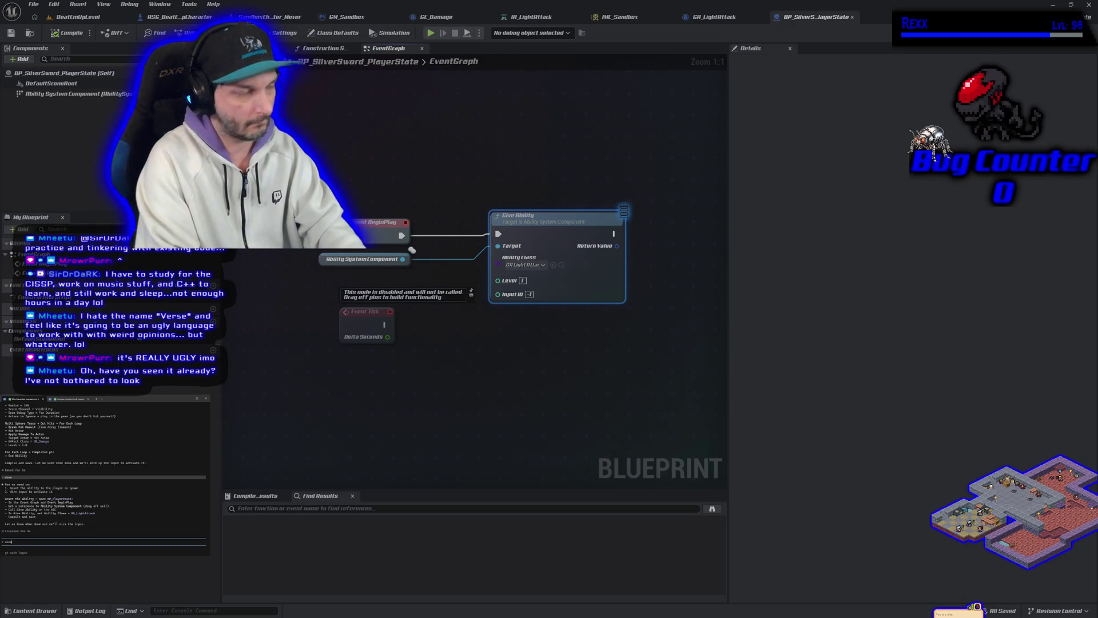
key(Return)
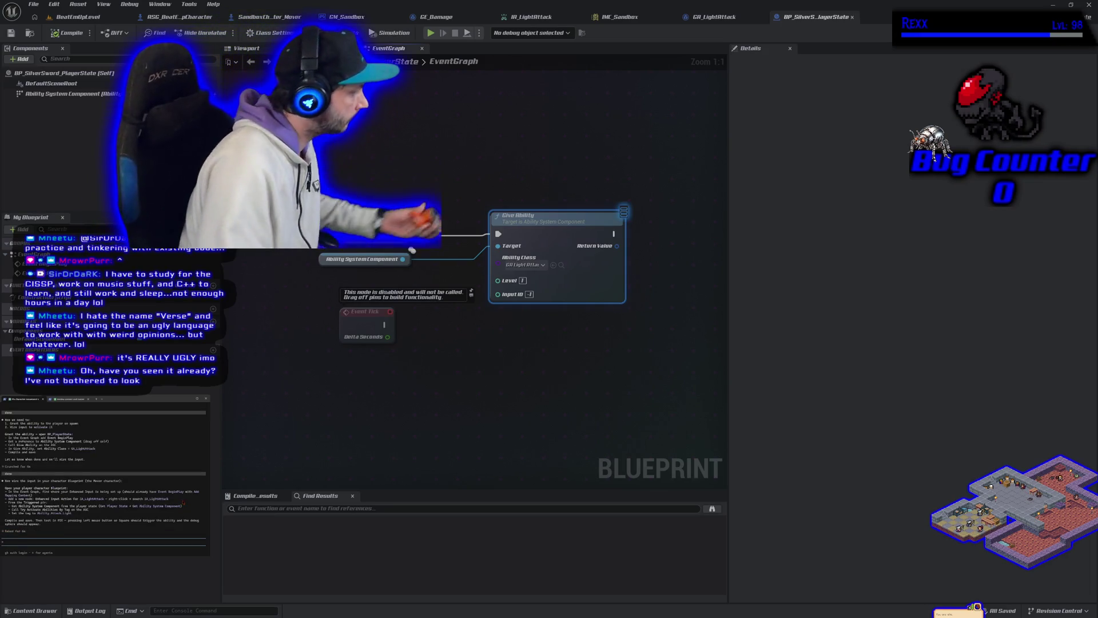
Ask Claude 'Done, how do I test it' and switch to the ASG_BeatEmUpCharacter Blueprint
text(Done, how do I test it)
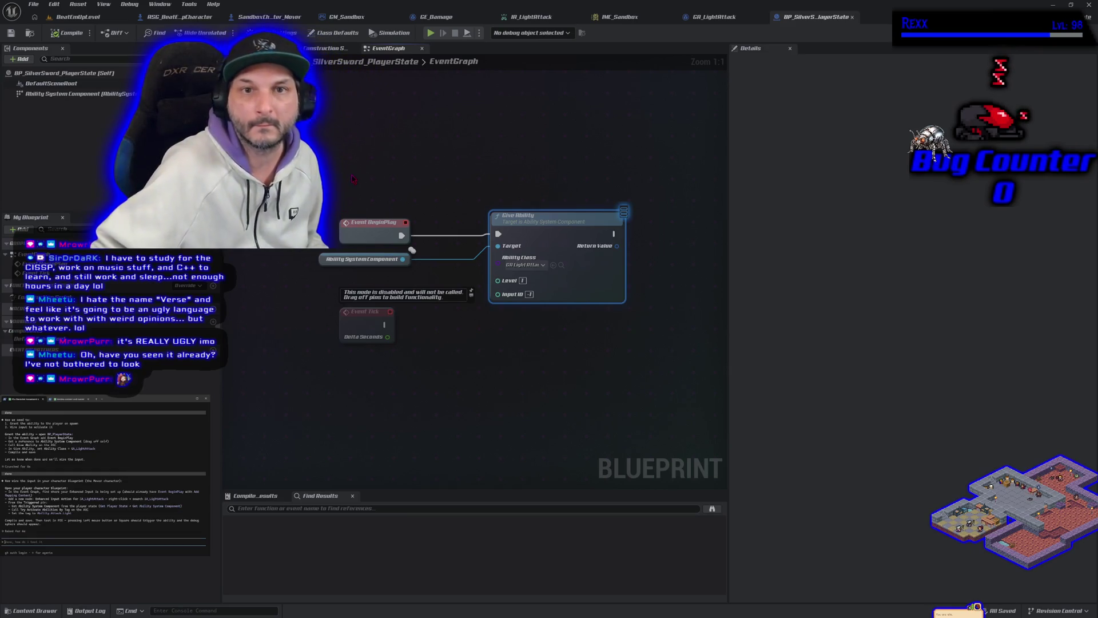
click(162, 18)
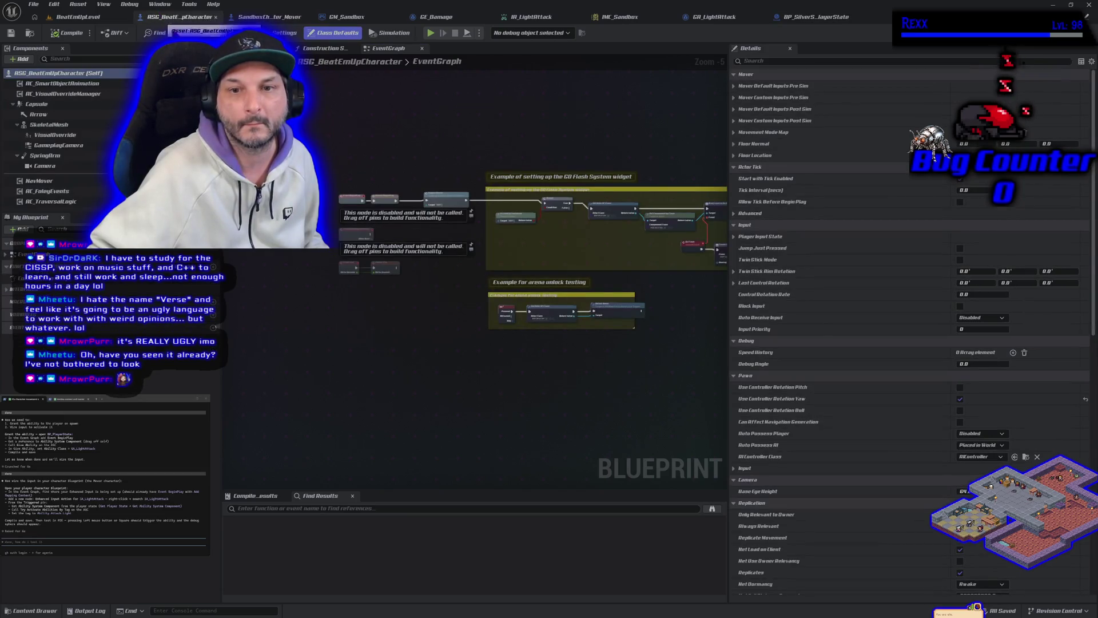
In SandboxCharacter_Mover's EventGraph, open the Setup Input function to view its mapping-context nodes
click(260, 17)
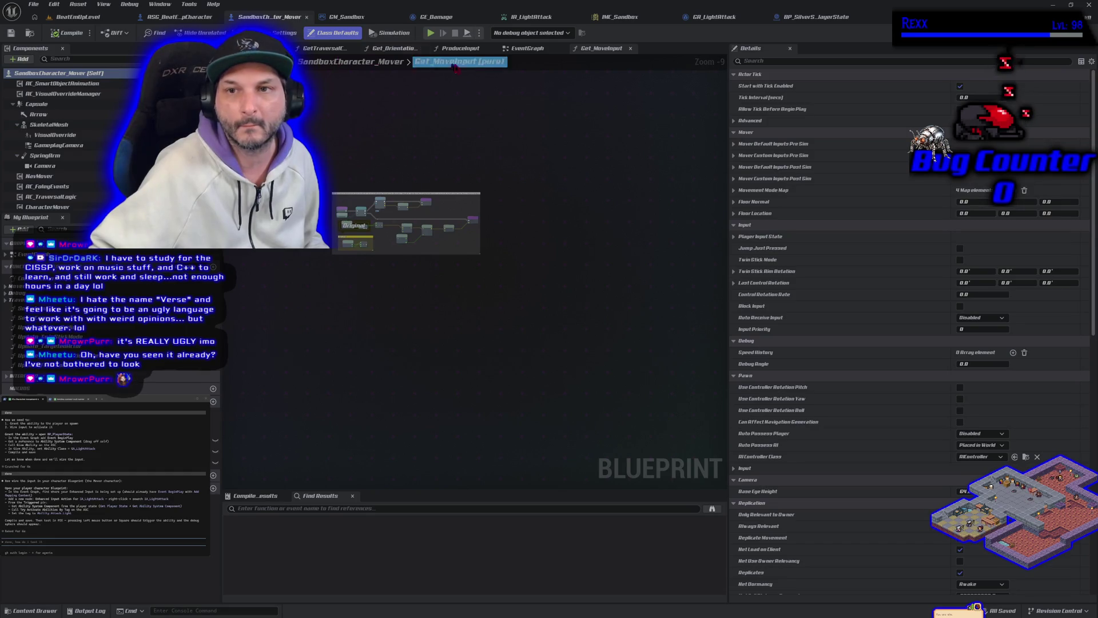
click(527, 49)
scroll(510, 297, up, 4)
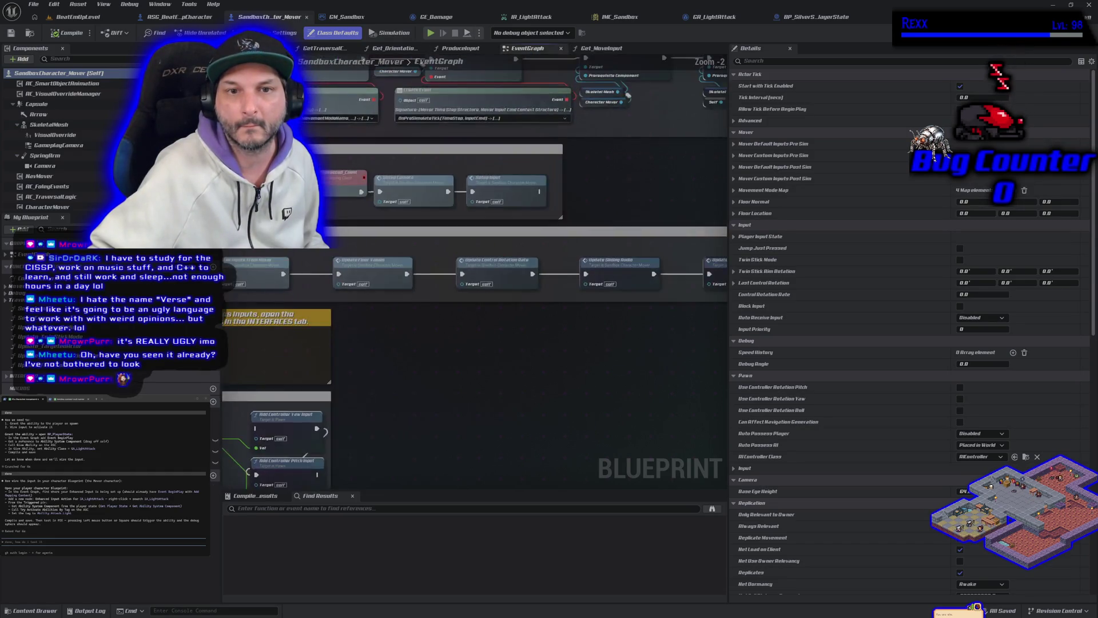
drag(386, 267, 322, 256)
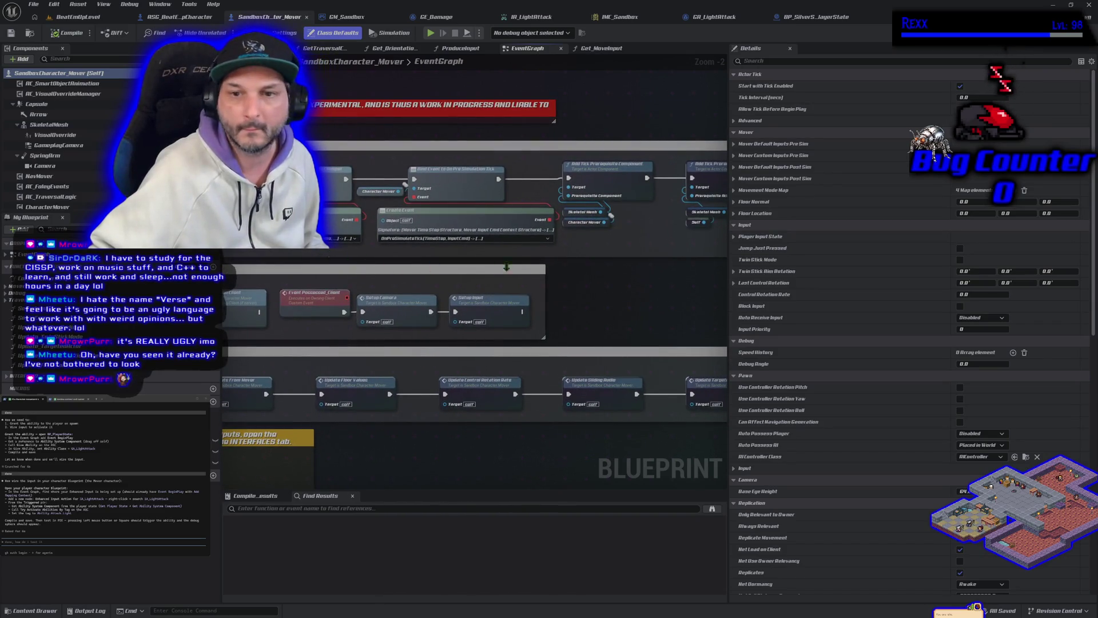
mouse_move(613, 277)
mouse_down()
mouse_move(375, 288)
mouse_move(781, 281)
mouse_move(119, 281)
mouse_move(717, 269)
mouse_up()
double_click(589, 301)
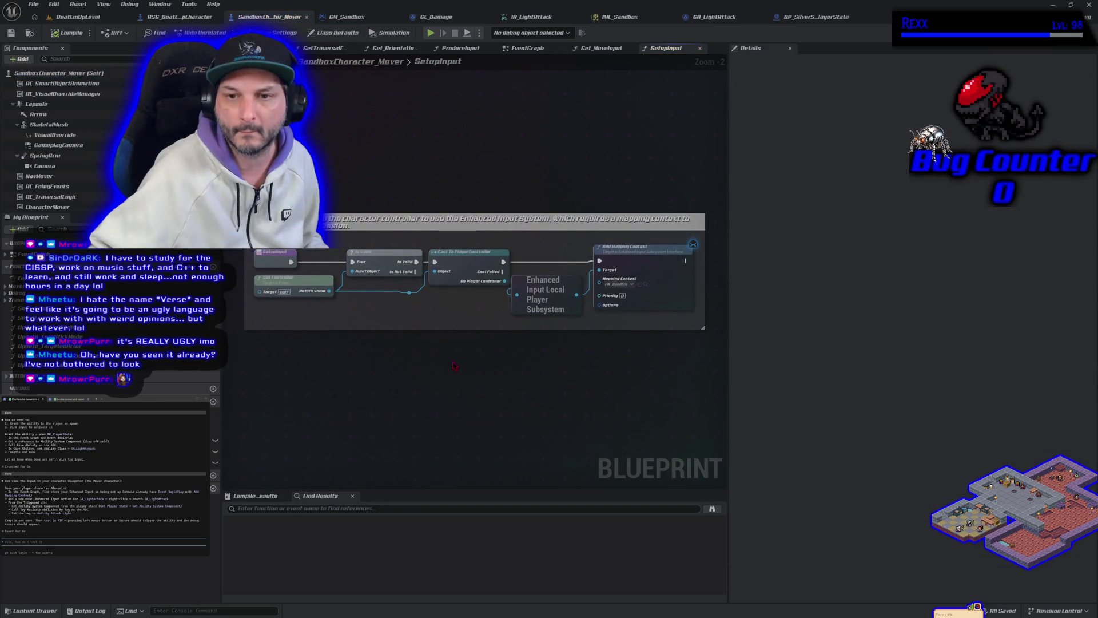
drag(552, 356, 361, 326)
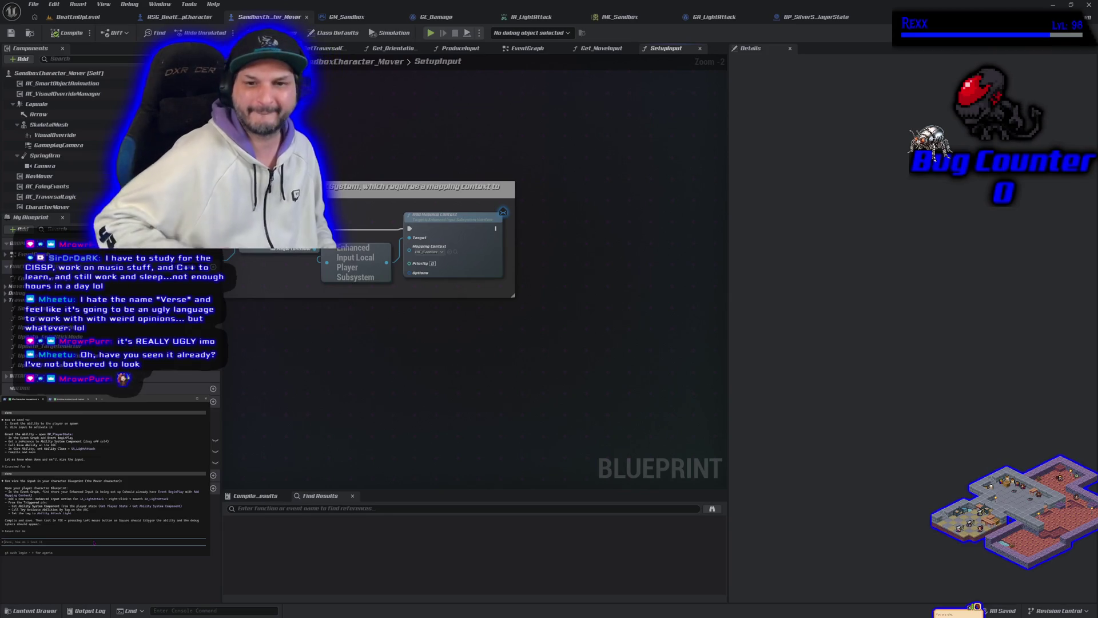
mouse_move(318, 276)
mouse_down()
mouse_move(566, 309)
mouse_move(476, 303)
mouse_up()
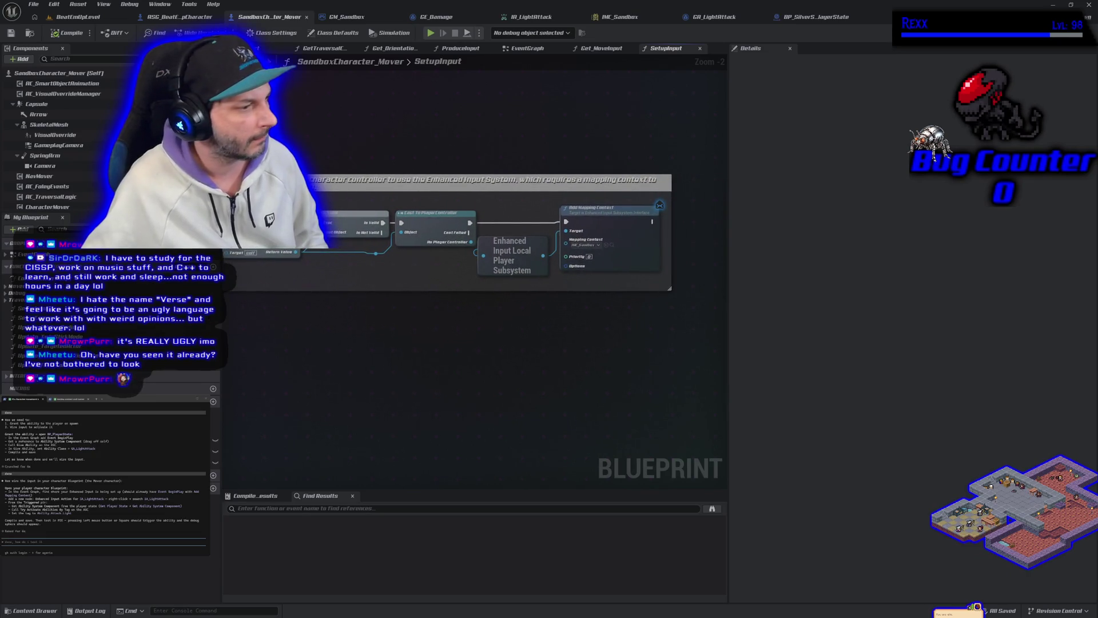
text(what d)
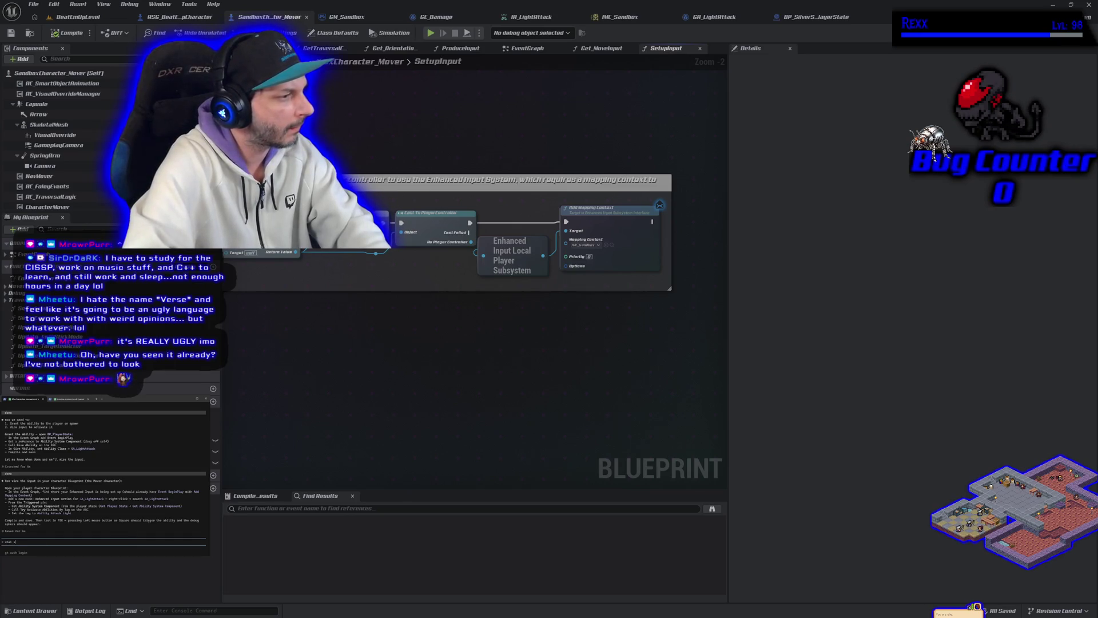
key(BackSpace)
key(BackSpace)
text( are you talking about)
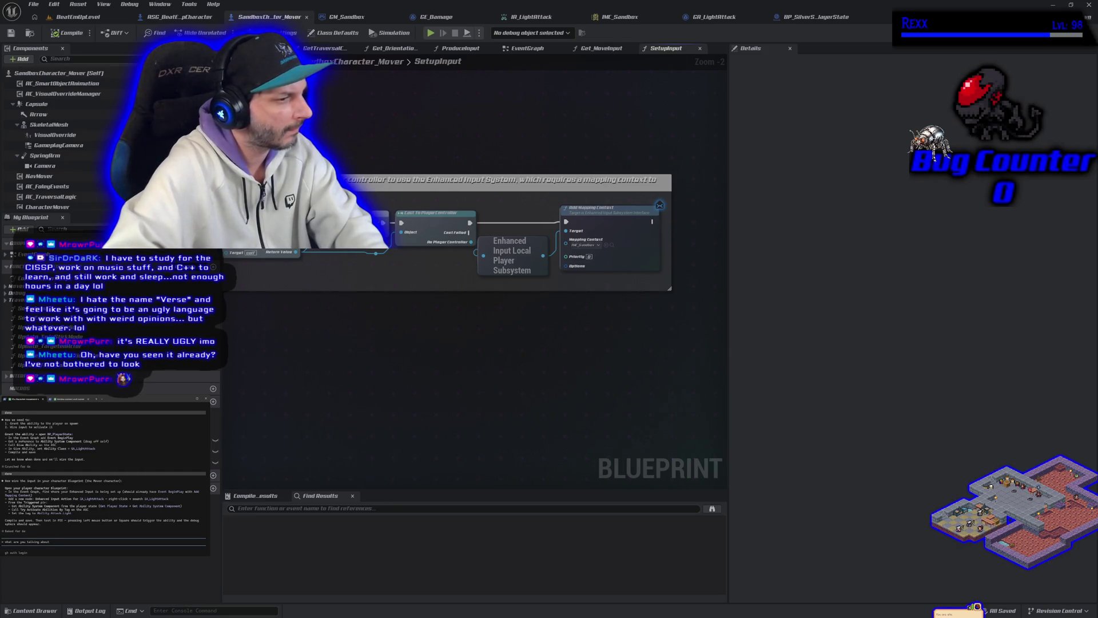
key(Return)
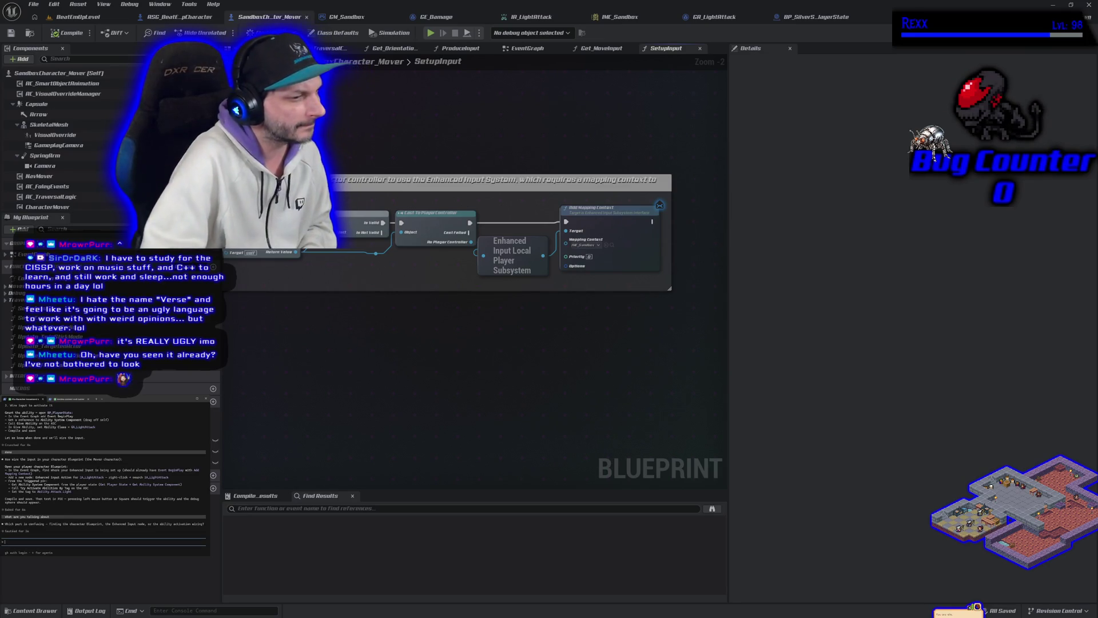
text(the enhanced inpu)
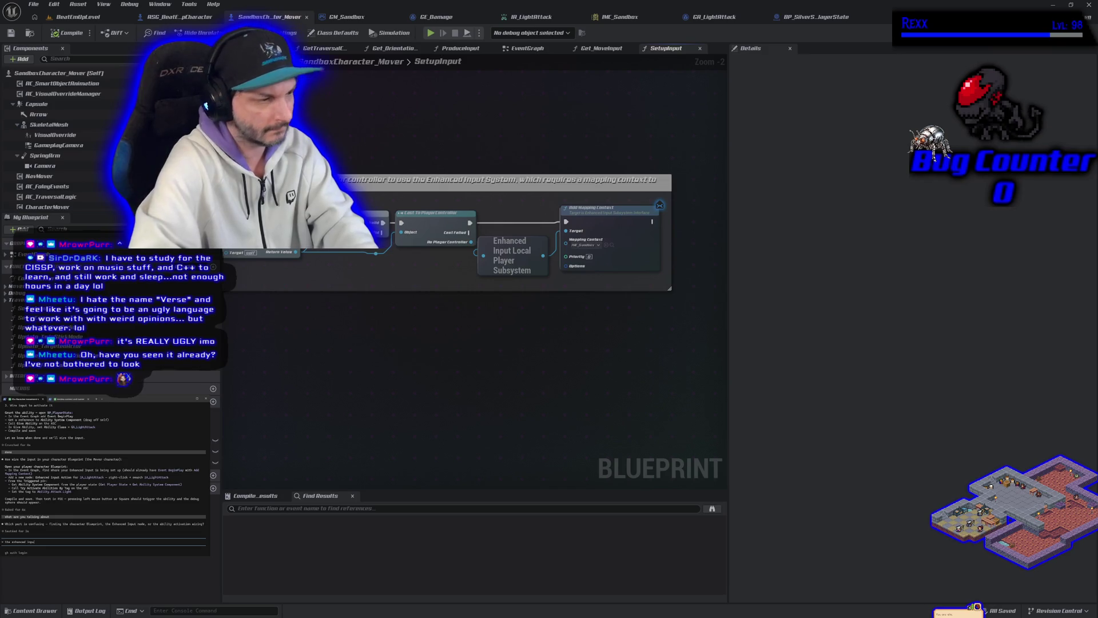
Send Claude the enhanced input answer and add a Get IA_LightAttack node to SetupInput
key(Return)
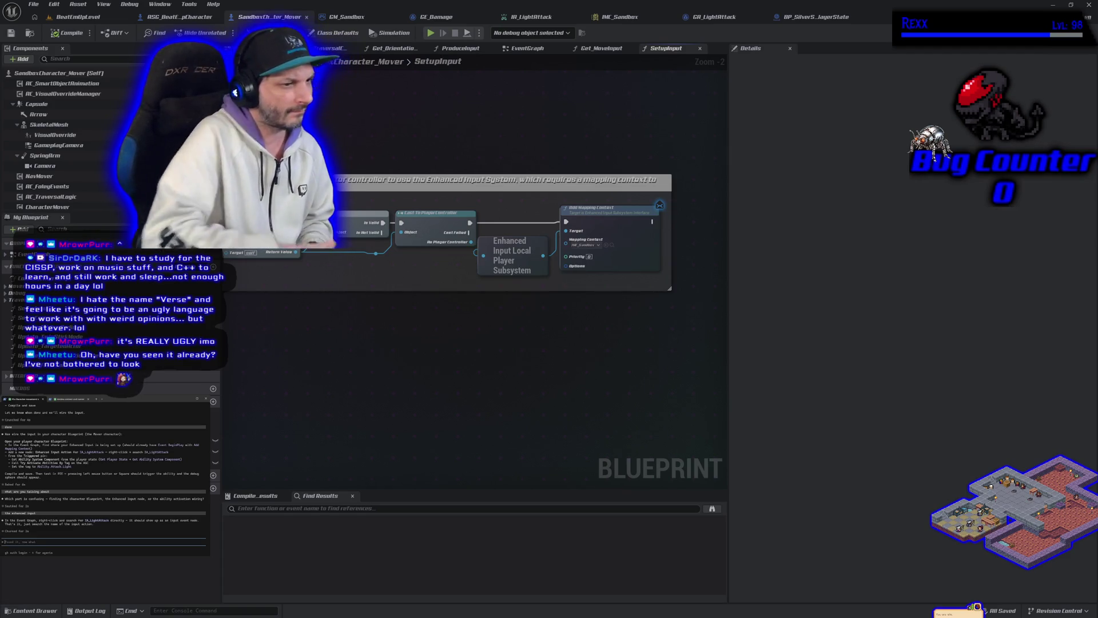
right_click(436, 340)
text(ia)
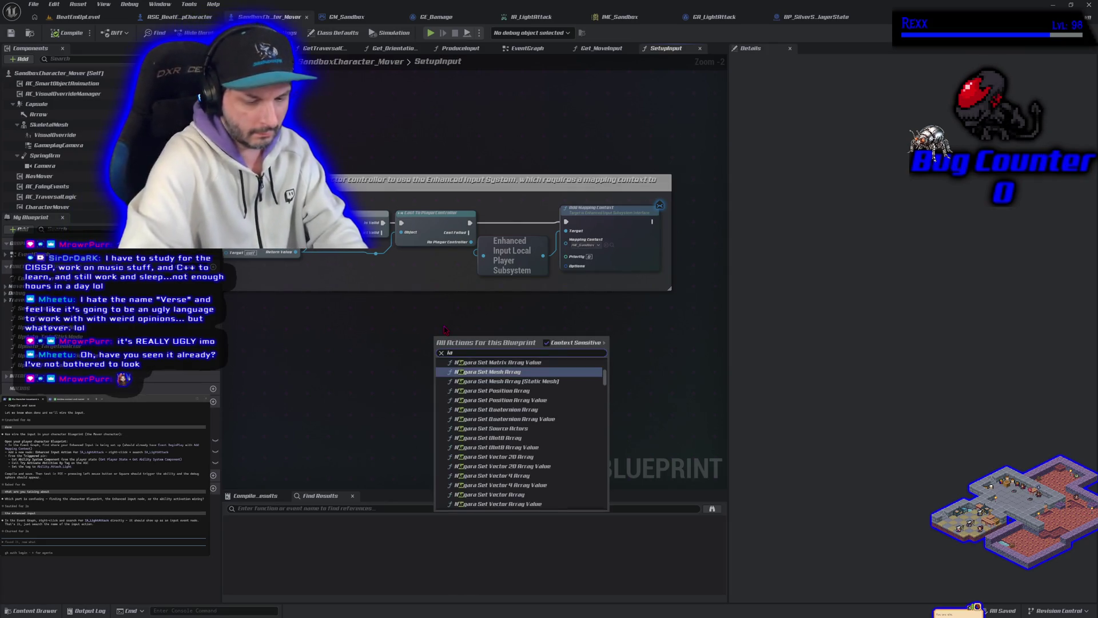
text(_lightt)
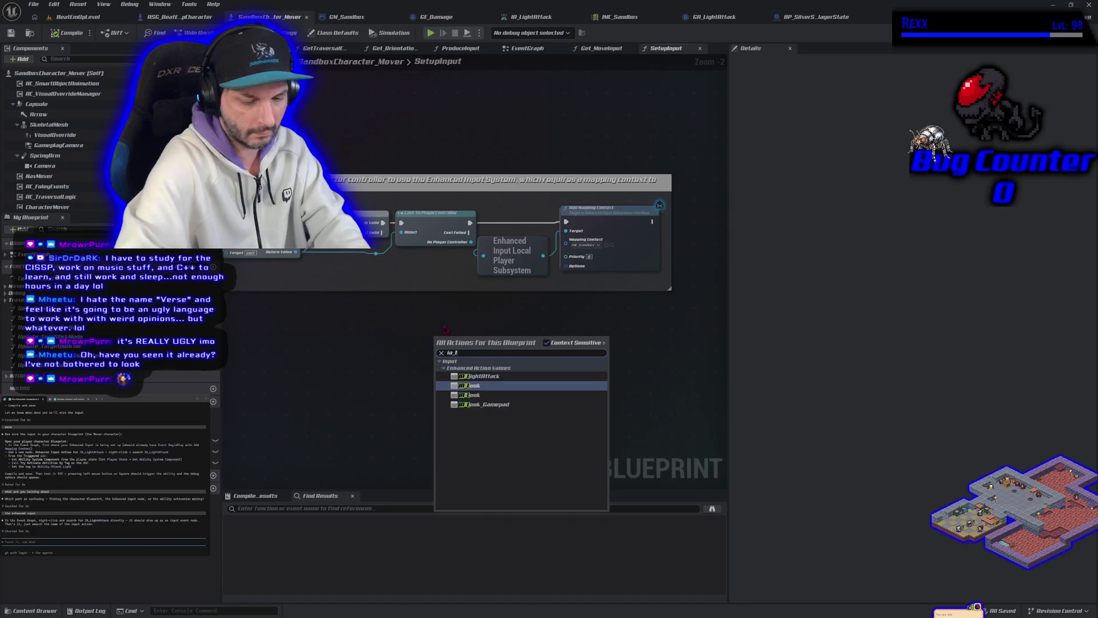
key(BackSpace)
key(BackSpace)
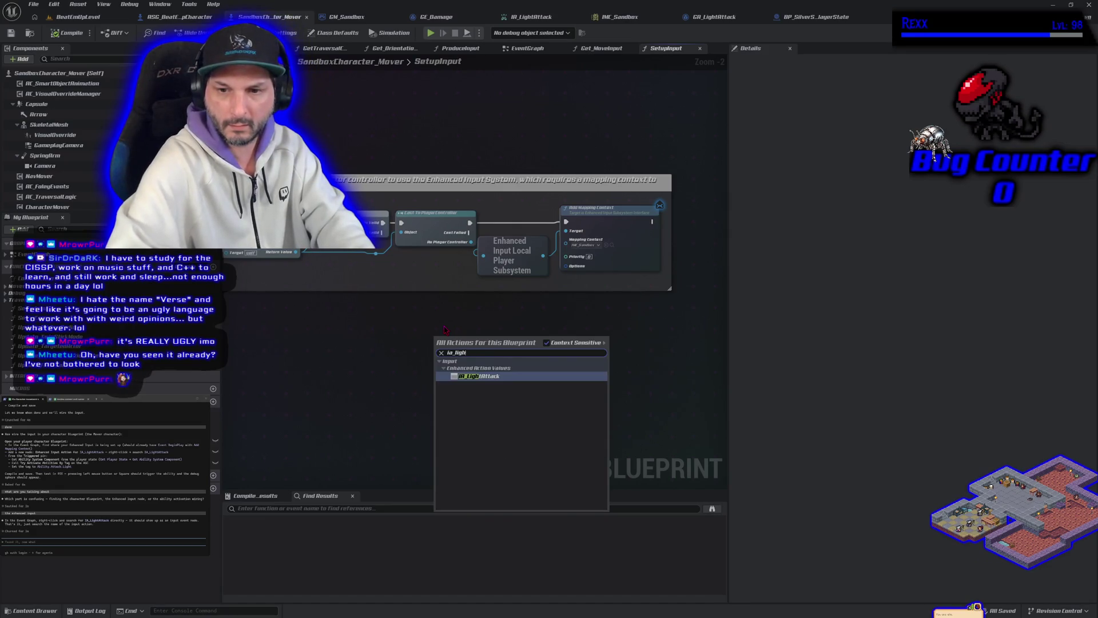
click(552, 376)
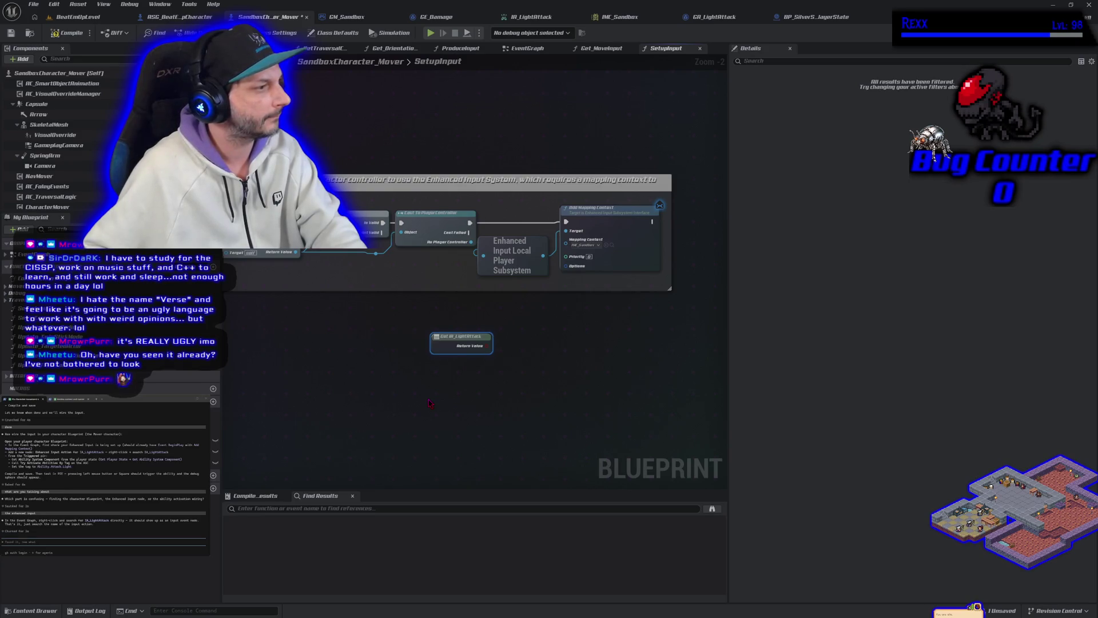
Search the action list for 'ia_l' without adding a node, then message Claude
right_click(470, 374)
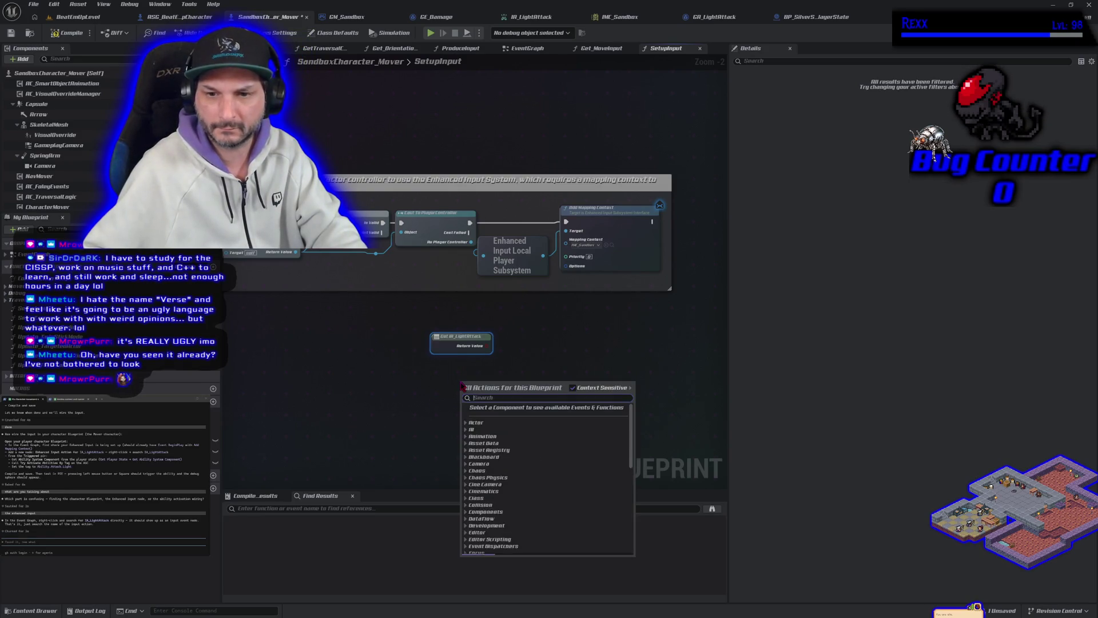
text(ia_li)
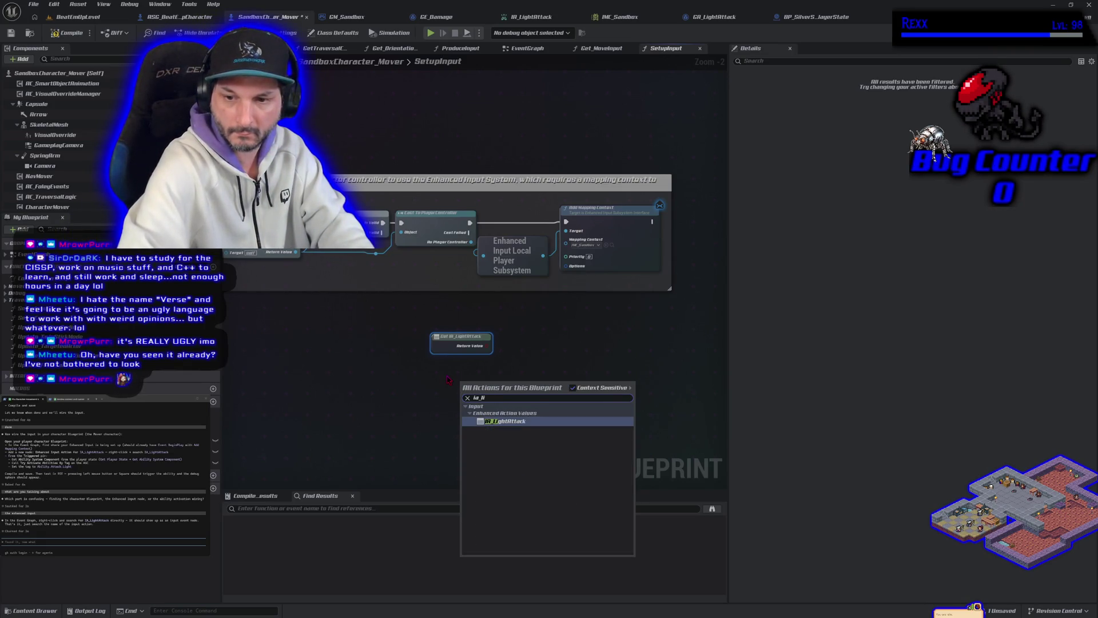
click(414, 387)
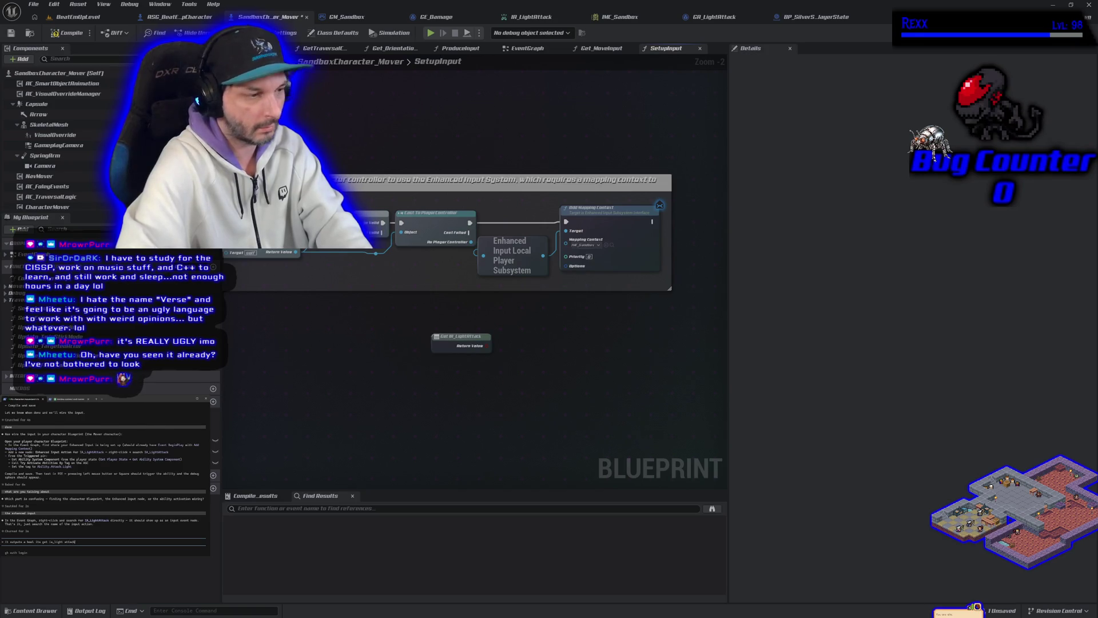
key(Return)
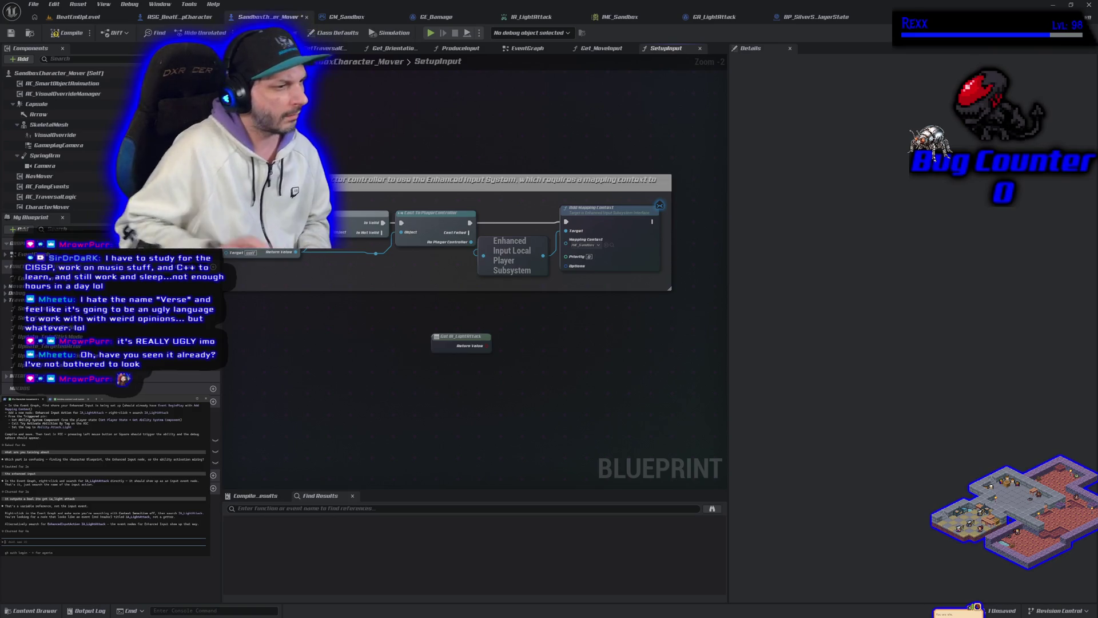
Cancel an 'ia_light' action search, send Claude a correction, and return to the EventGraph
right_click(382, 366)
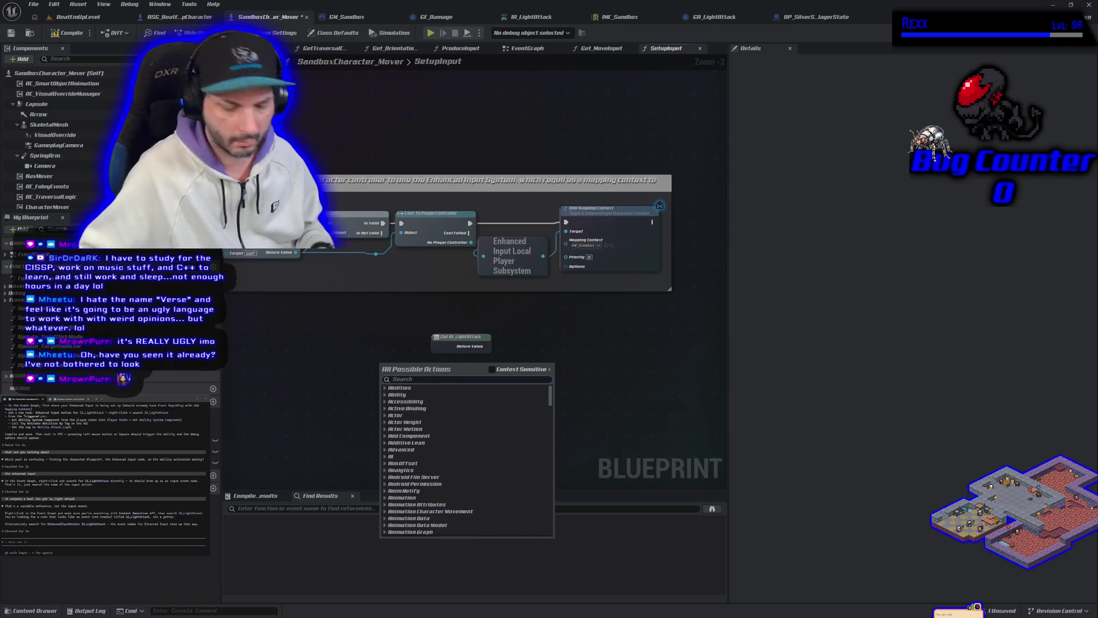
text(ia_light)
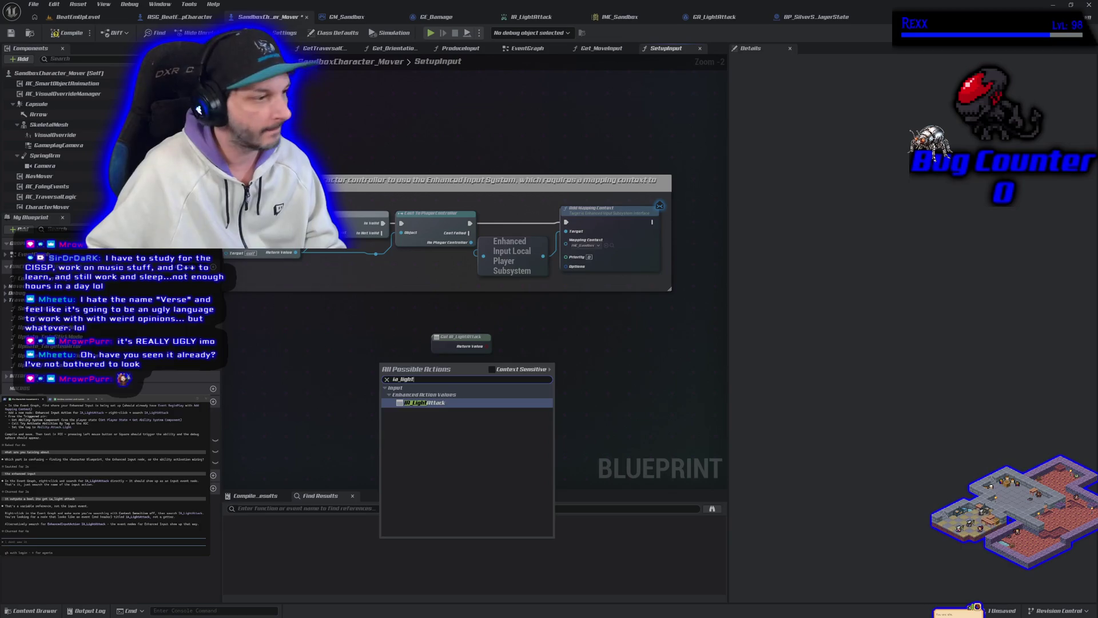
key(Escape)
text(thats not how that works)
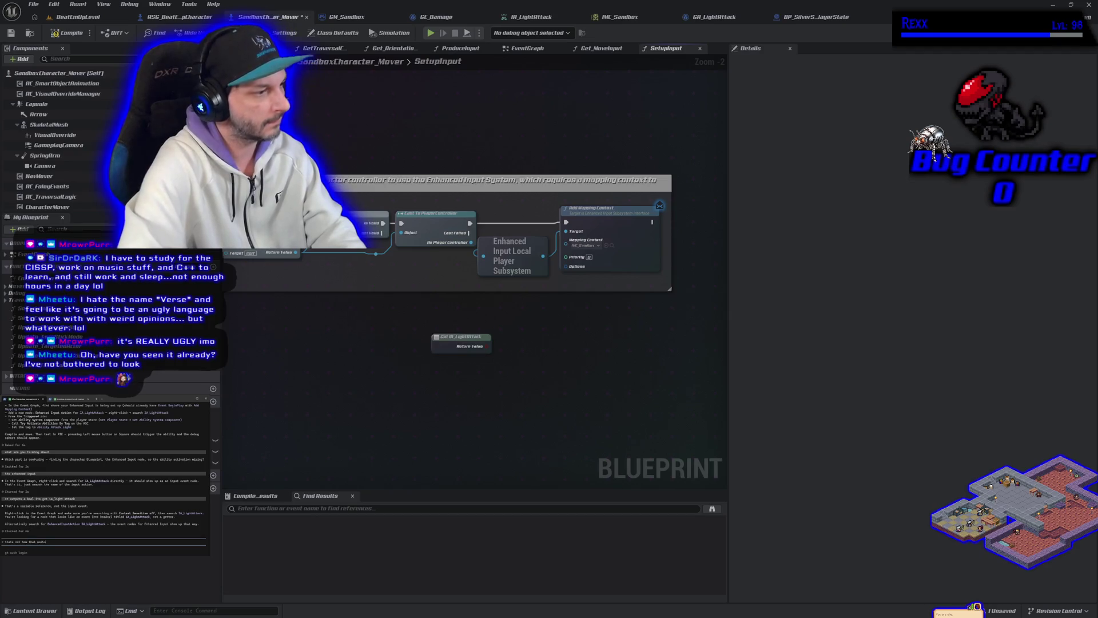
key(Return)
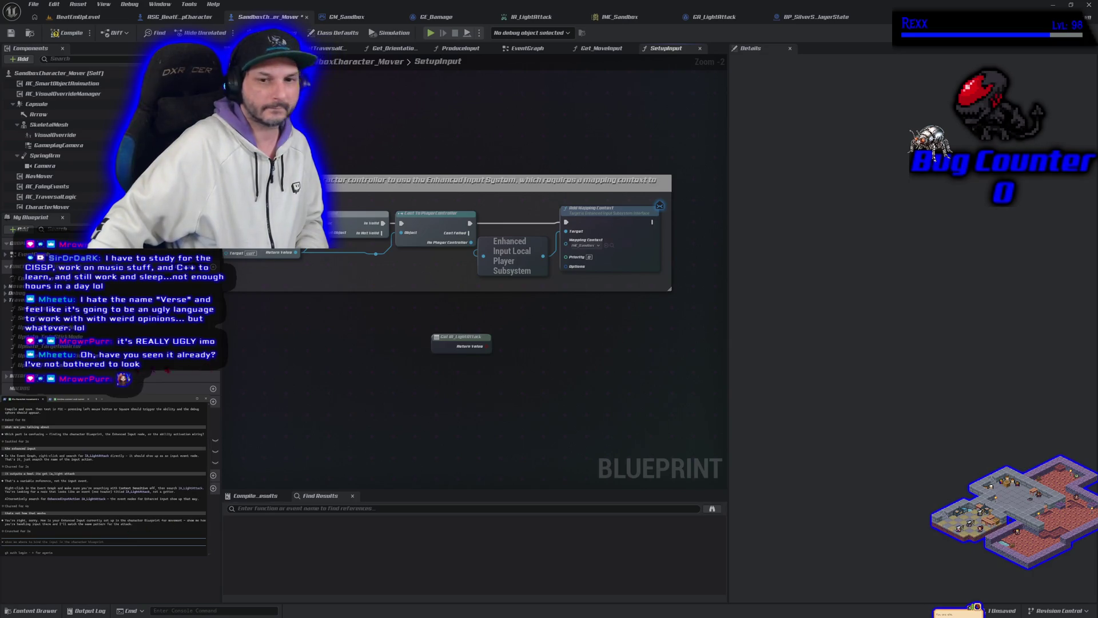
mouse_move(372, 365)
mouse_down()
mouse_move(421, 363)
mouse_move(345, 351)
mouse_up()
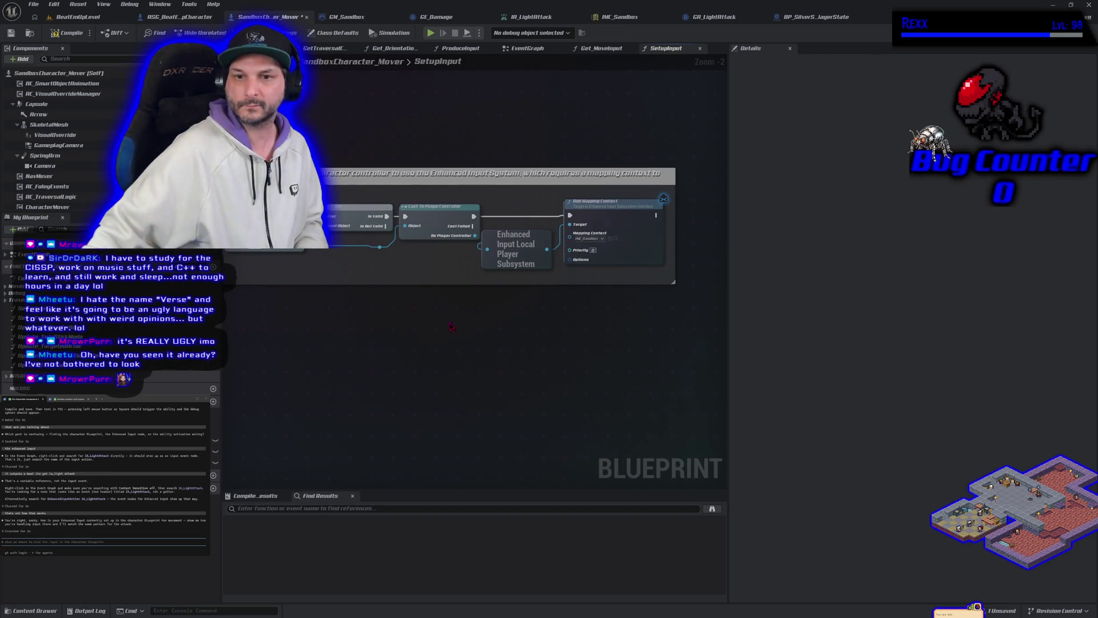
key(alt+Left)
Wrap the Get Actor Of Class and SET nodes in a comment titled 'Camera Rig Ref'
drag(452, 325, 422, 298)
drag(522, 304, 343, 307)
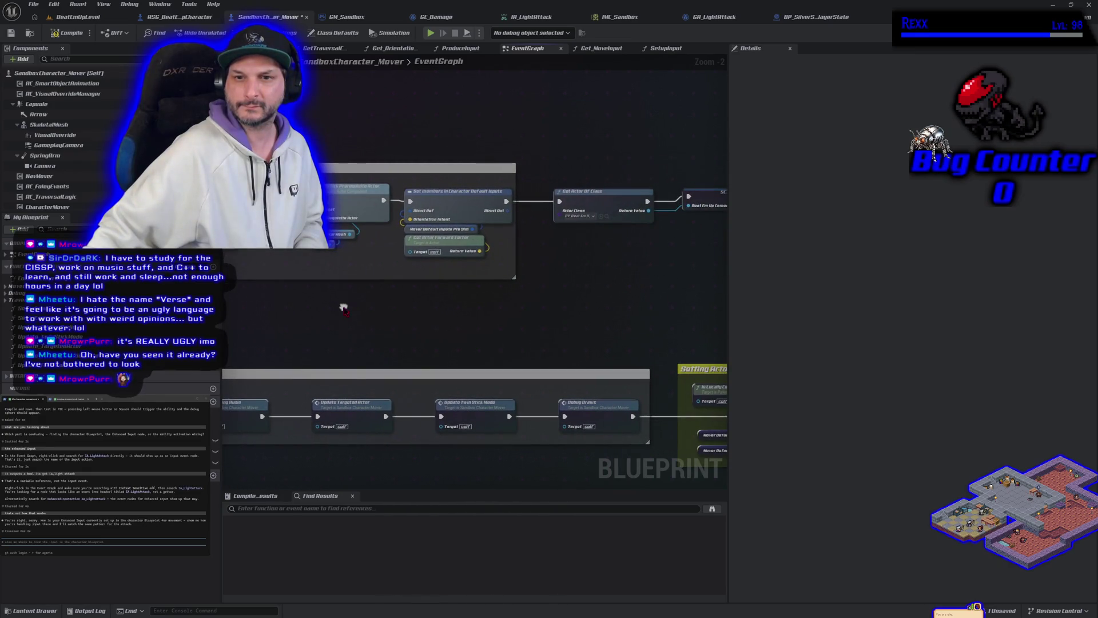
drag(456, 306, 361, 316)
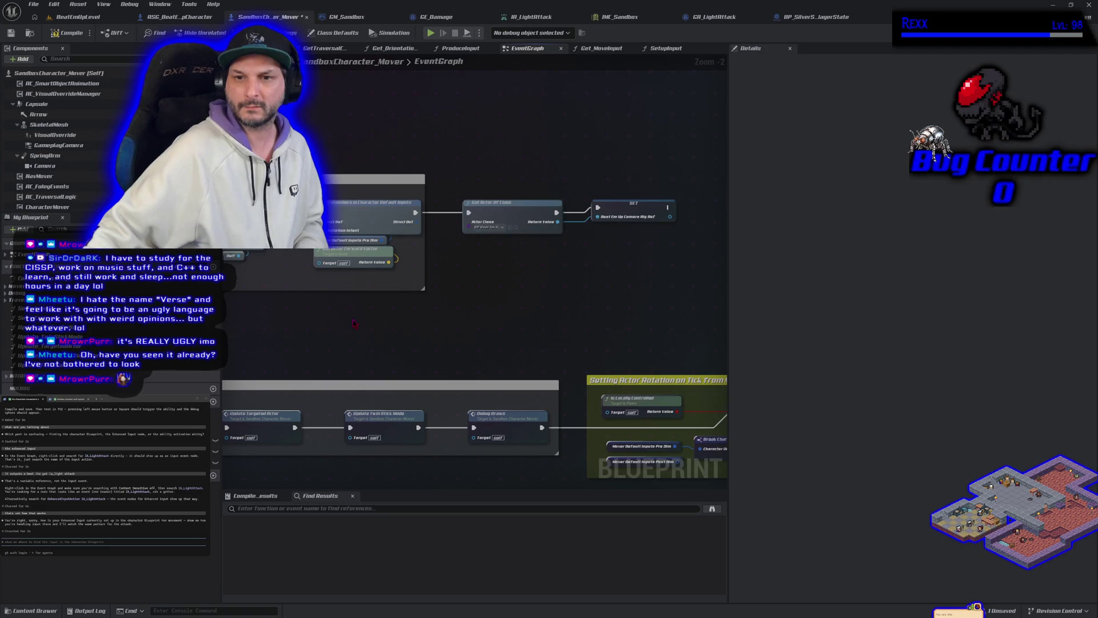
drag(543, 295, 464, 294)
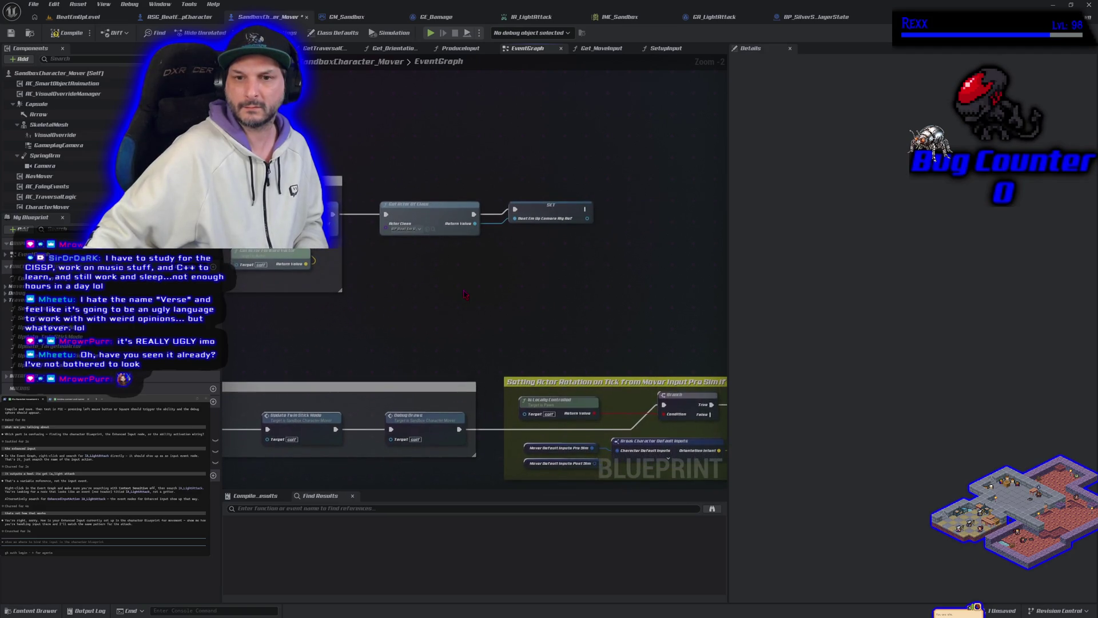
mouse_move(413, 174)
mouse_down()
mouse_move(515, 245)
mouse_move(508, 265)
mouse_up()
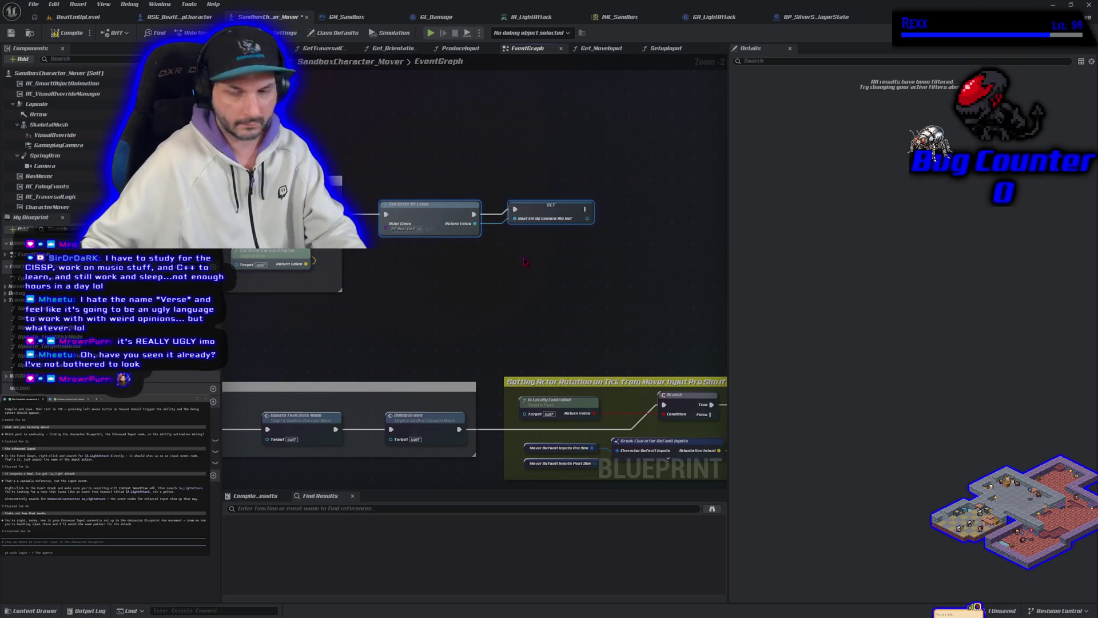
key(c)
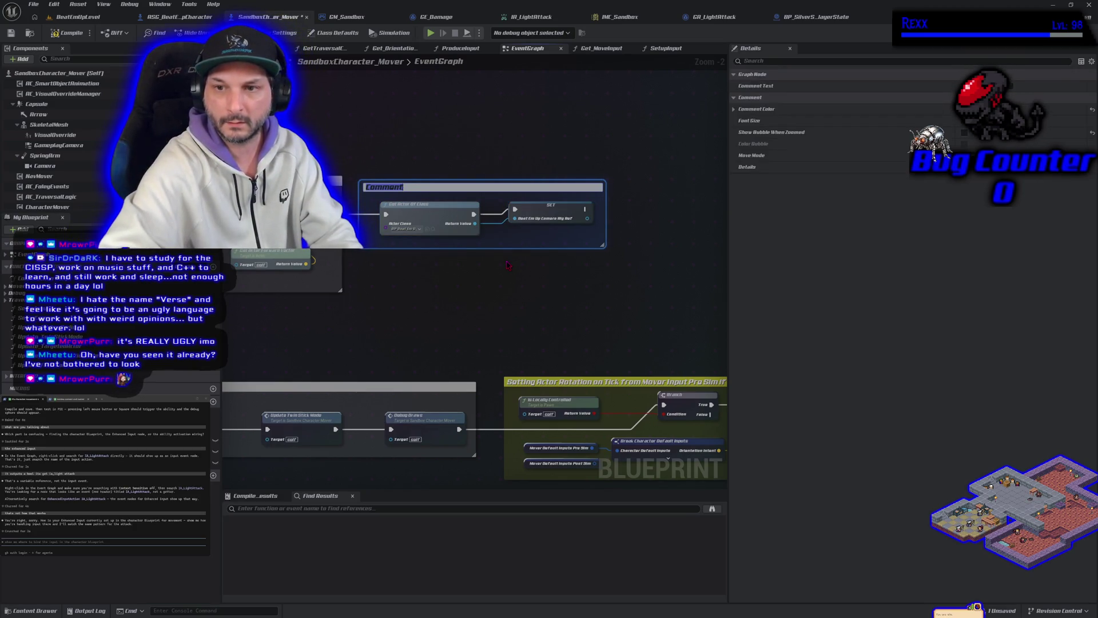
text(Camera)
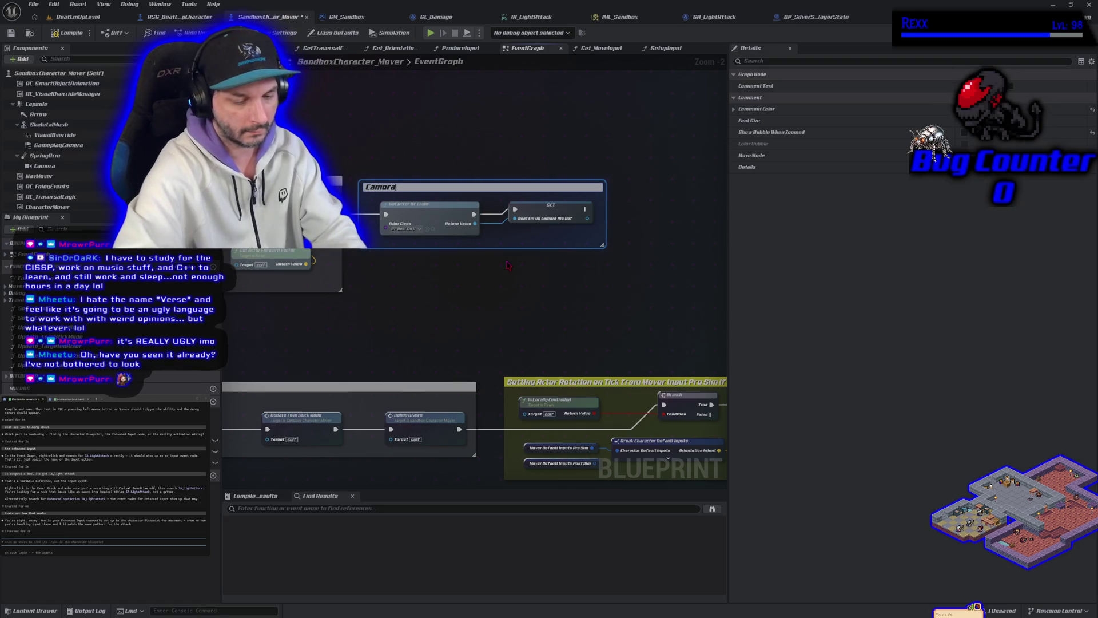
text( Rig Ref)
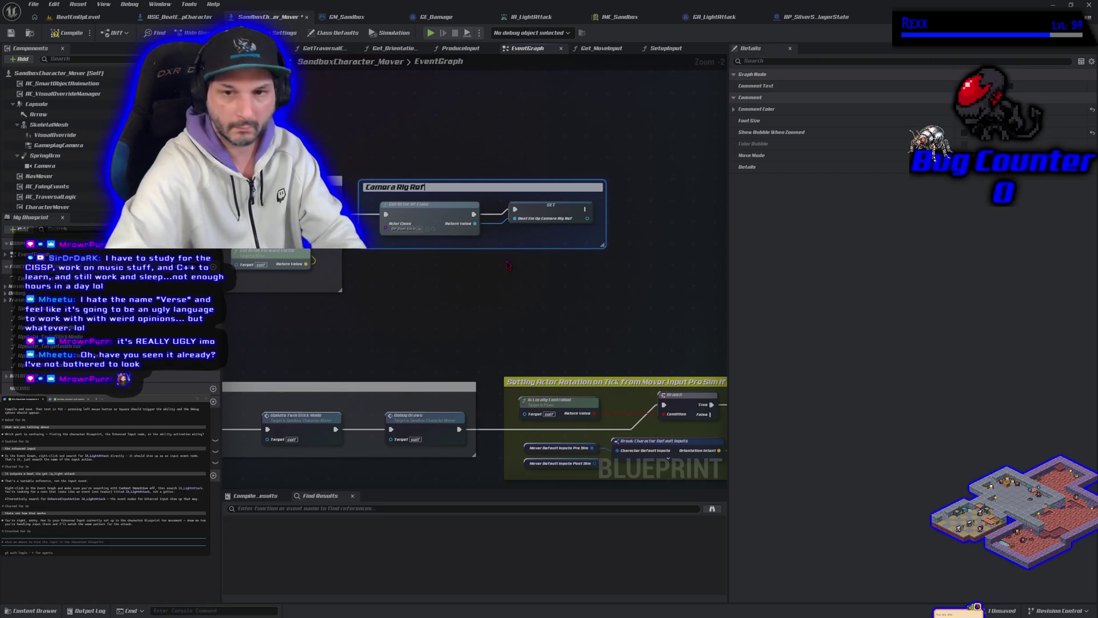
click(472, 291)
Make the Camera Rig Ref comment vivid blue and save the Blueprint
click(539, 188)
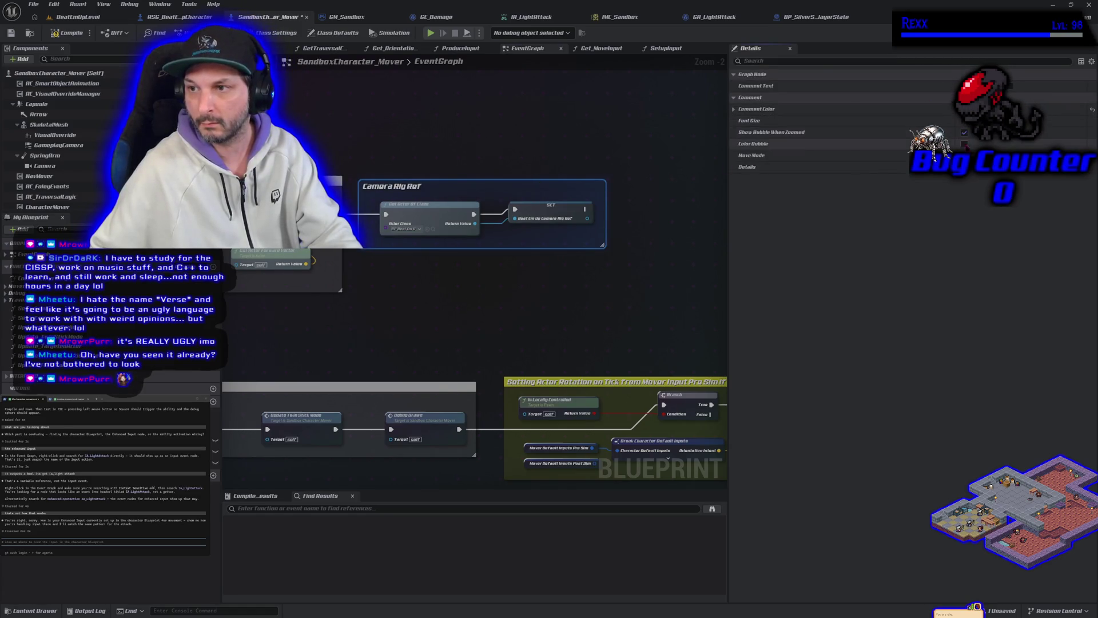
click(926, 109)
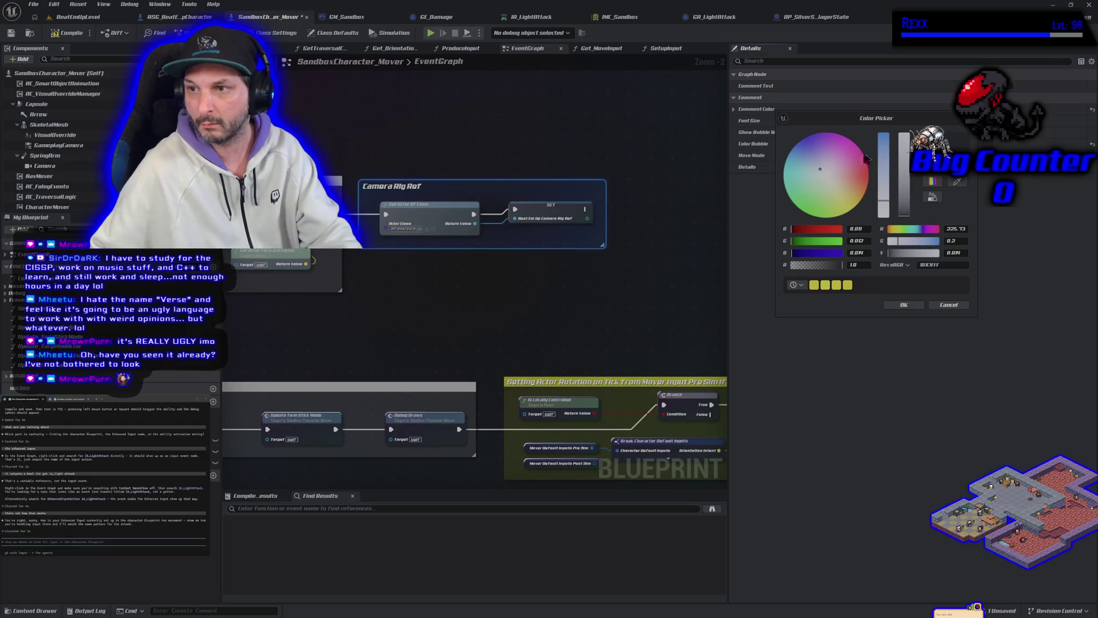
click(795, 137)
drag(819, 255, 870, 264)
click(901, 307)
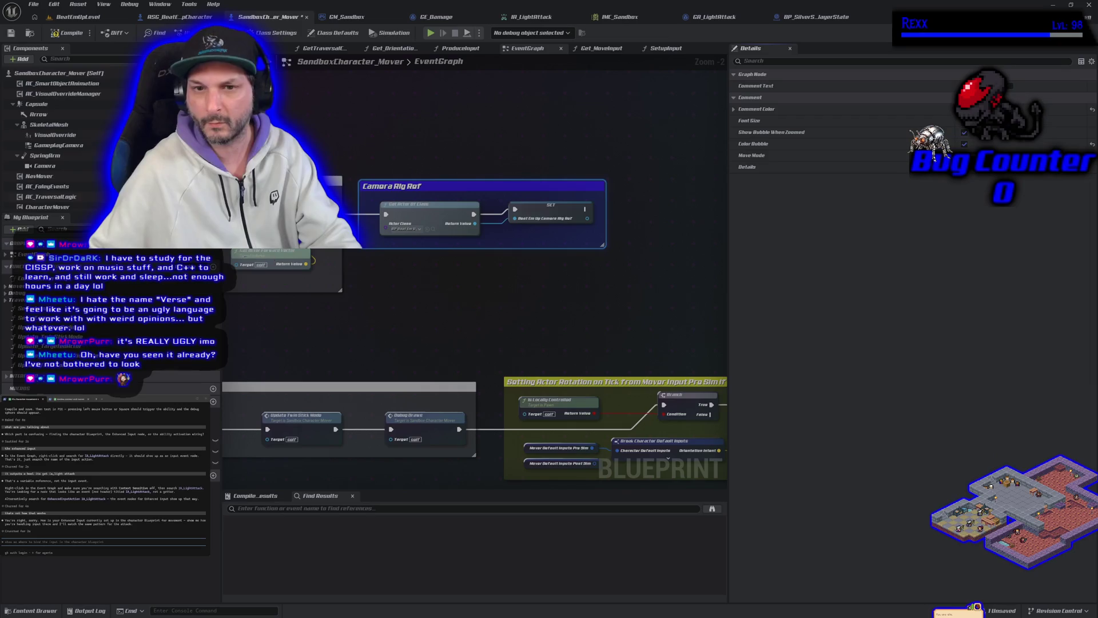
click(11, 32)
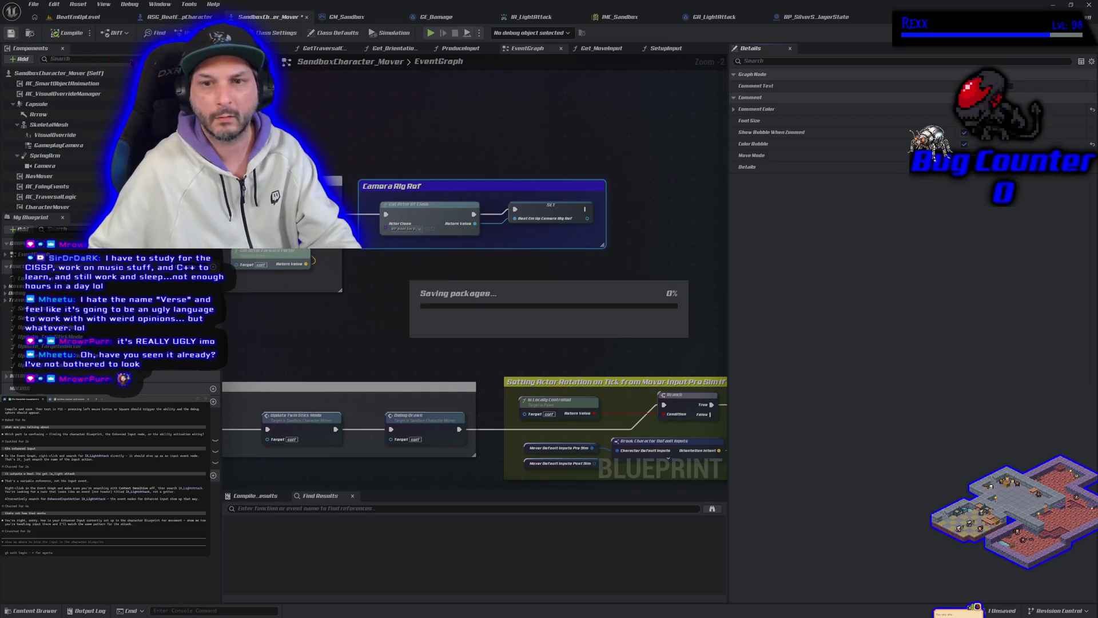
Pan across the EventGraph to view the Event Possessed, Camera Input, sprint and jump blocks
mouse_move(467, 316)
mouse_down()
mouse_move(513, 246)
mouse_move(531, 238)
mouse_up()
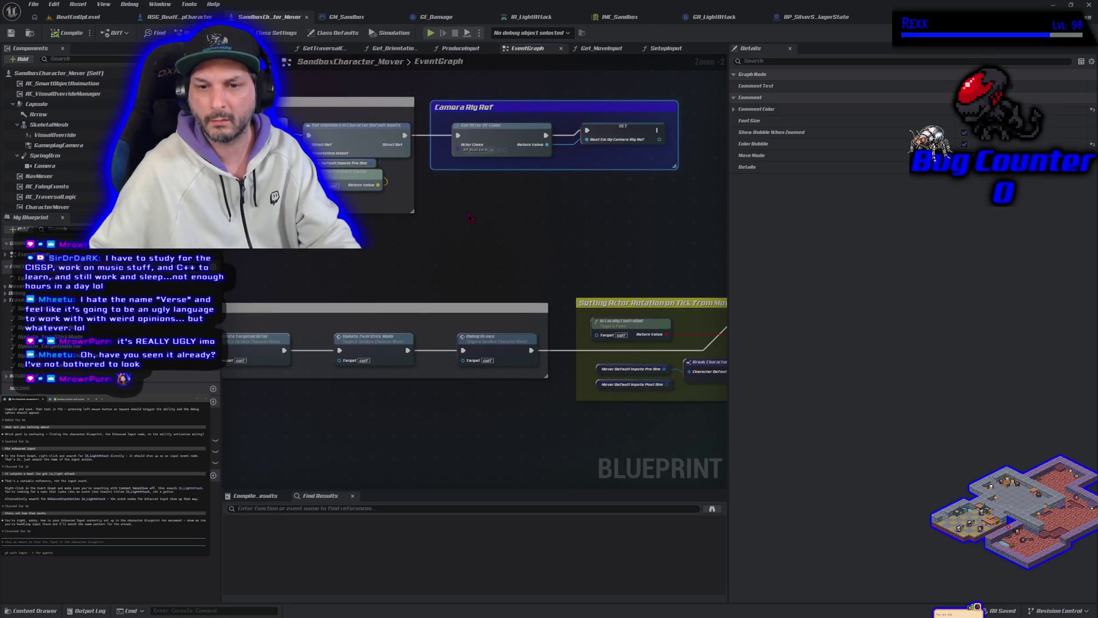
mouse_move(322, 286)
mouse_down()
mouse_move(541, 183)
mouse_move(549, 57)
mouse_up()
mouse_move(549, 286)
mouse_down()
mouse_move(444, 274)
mouse_move(377, 179)
mouse_move(378, 92)
mouse_up()
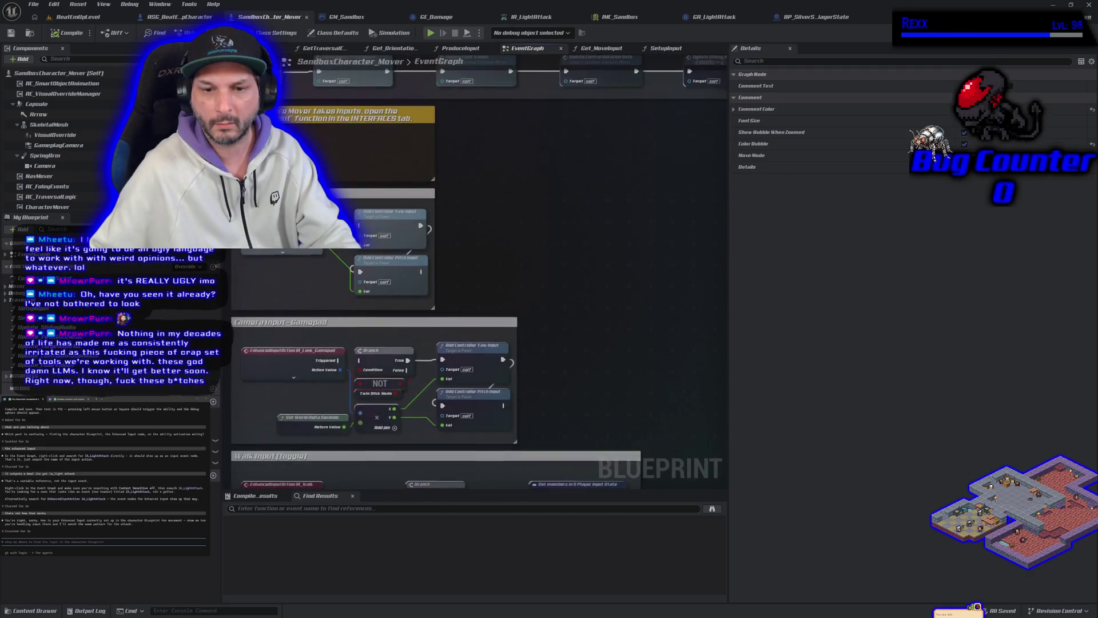
mouse_move(669, 176)
mouse_down()
mouse_move(652, 109)
mouse_move(517, 286)
mouse_move(538, 326)
mouse_move(497, 370)
mouse_move(355, 448)
mouse_move(403, 428)
mouse_up()
Add the IA_LightAttack input event to the EventGraph
scroll(397, 430, down, 4)
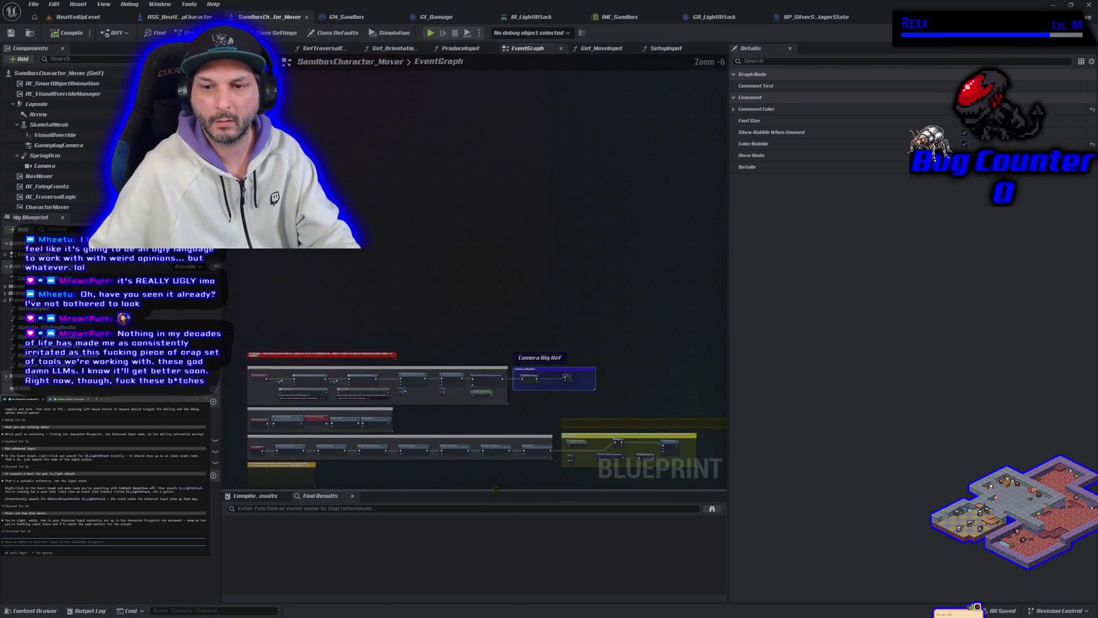
scroll(386, 304, up, 3)
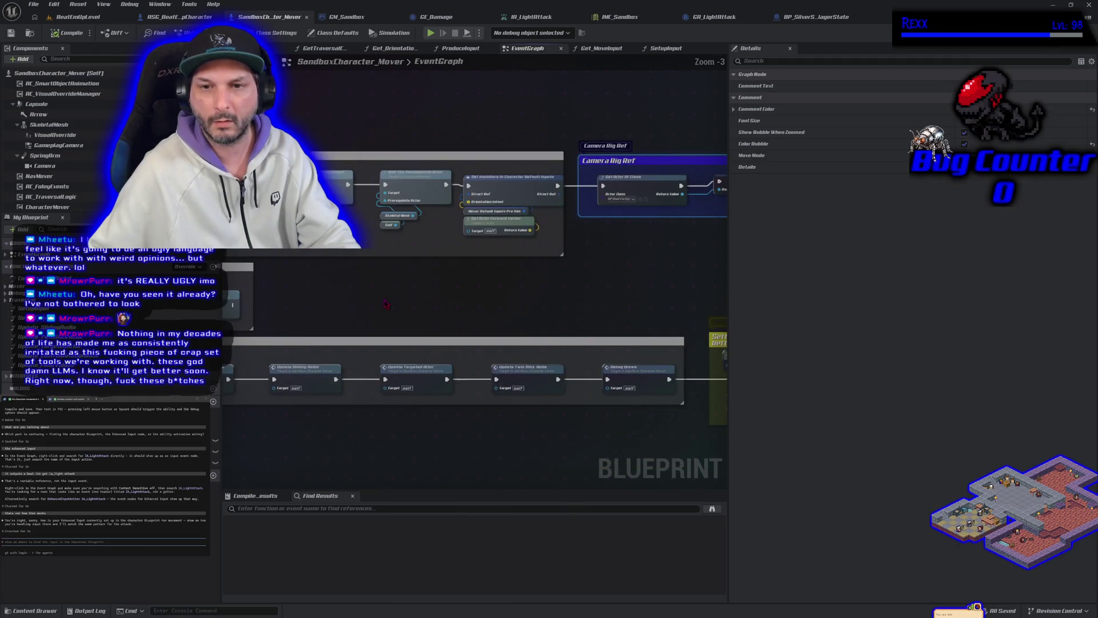
right_click(385, 304)
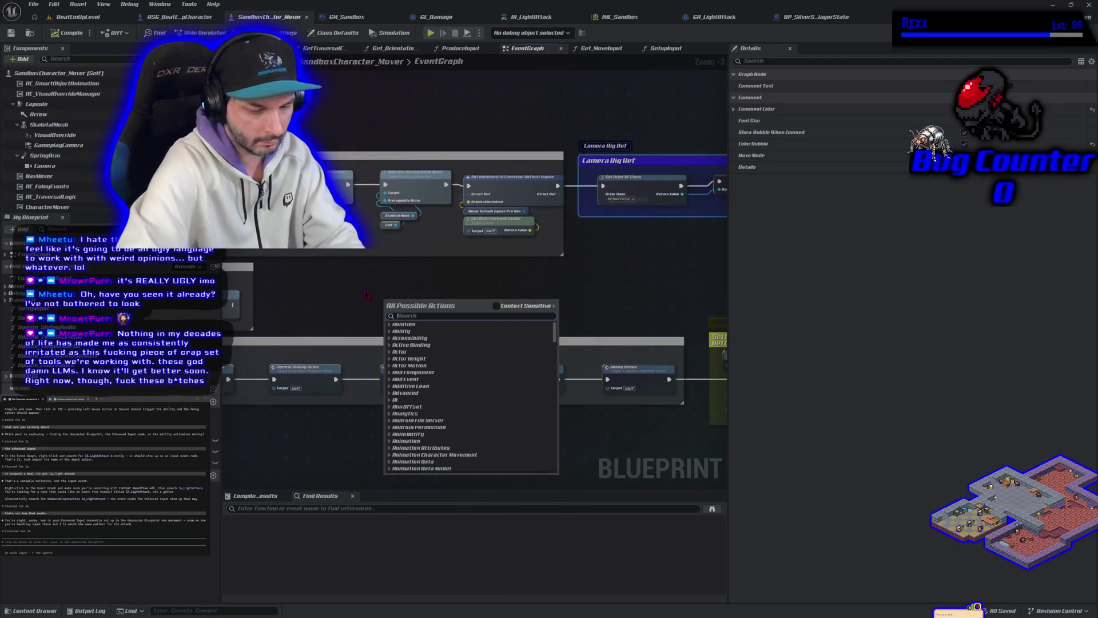
text(light attack)
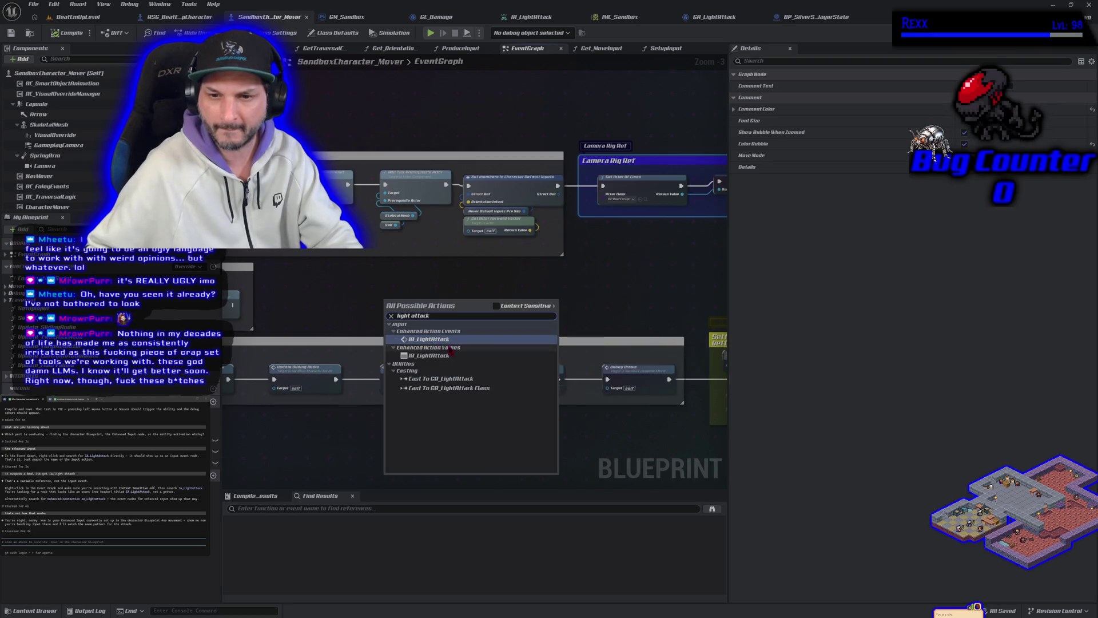
click(429, 339)
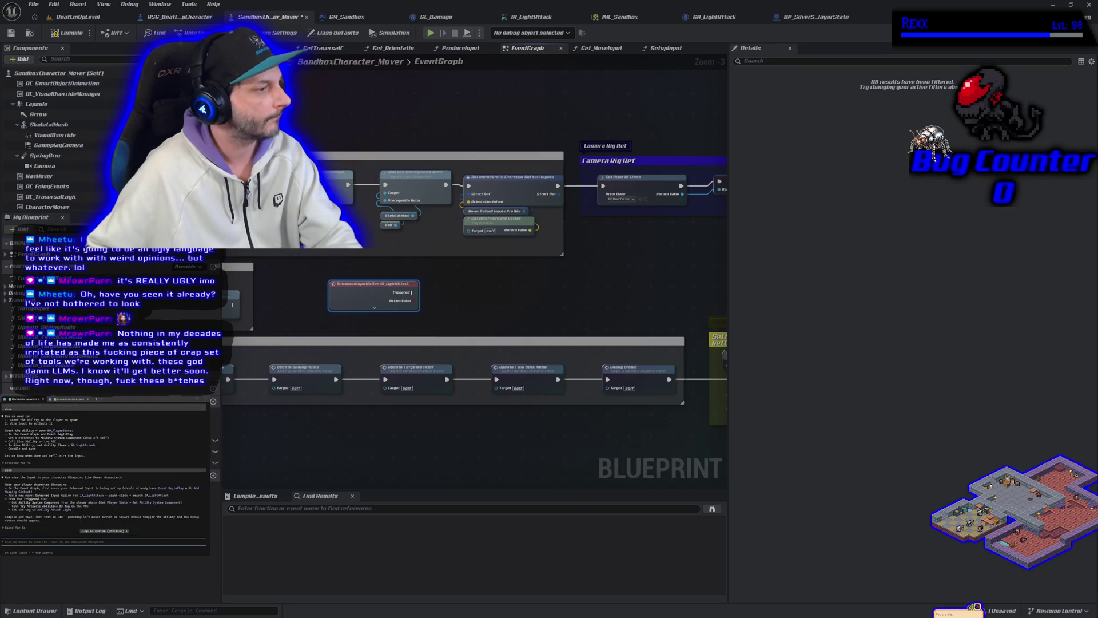
Add a Get Ability System Component node below the input event
drag(417, 292, 429, 290)
text(get a)
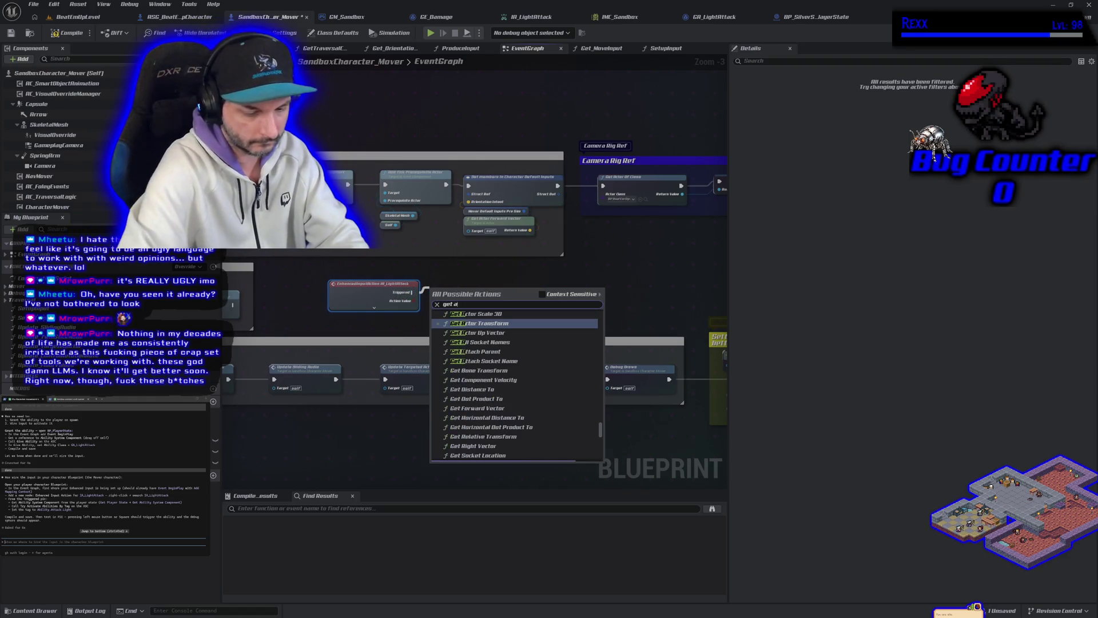
text(bility)
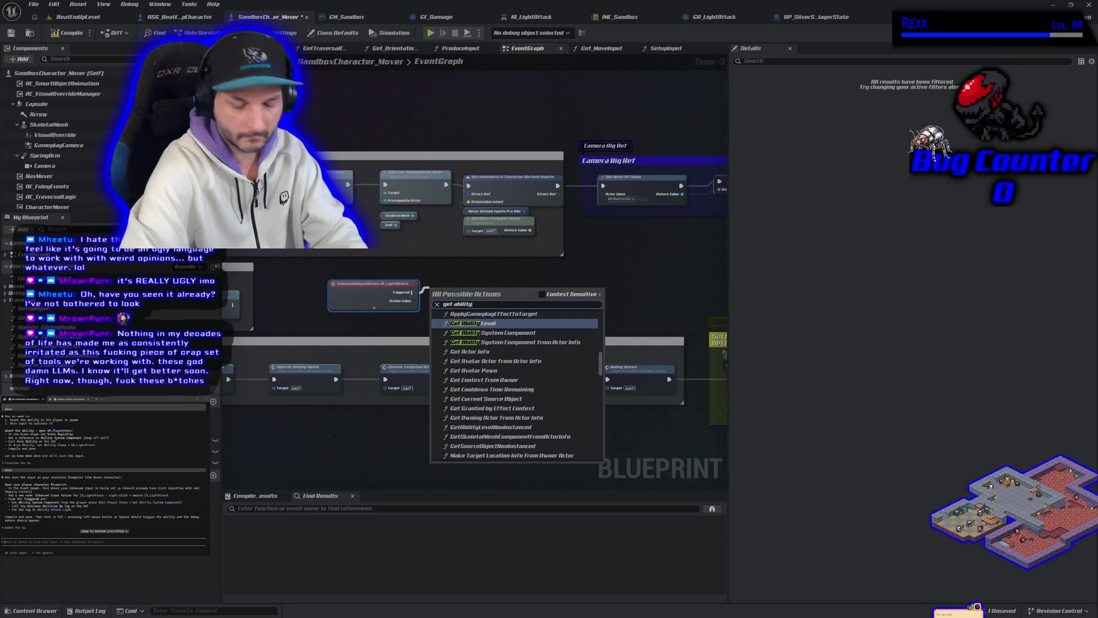
click(483, 333)
drag(463, 294, 375, 322)
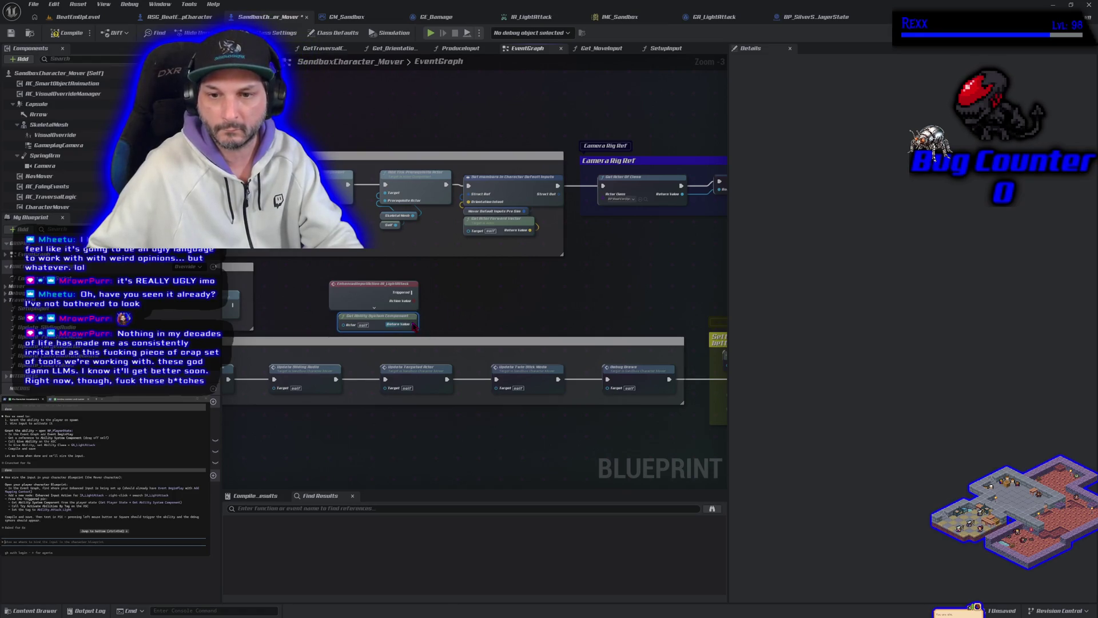
Add a Try Activate Abilities by Tag node fed by the ability system component
drag(412, 324, 458, 309)
text(try activ)
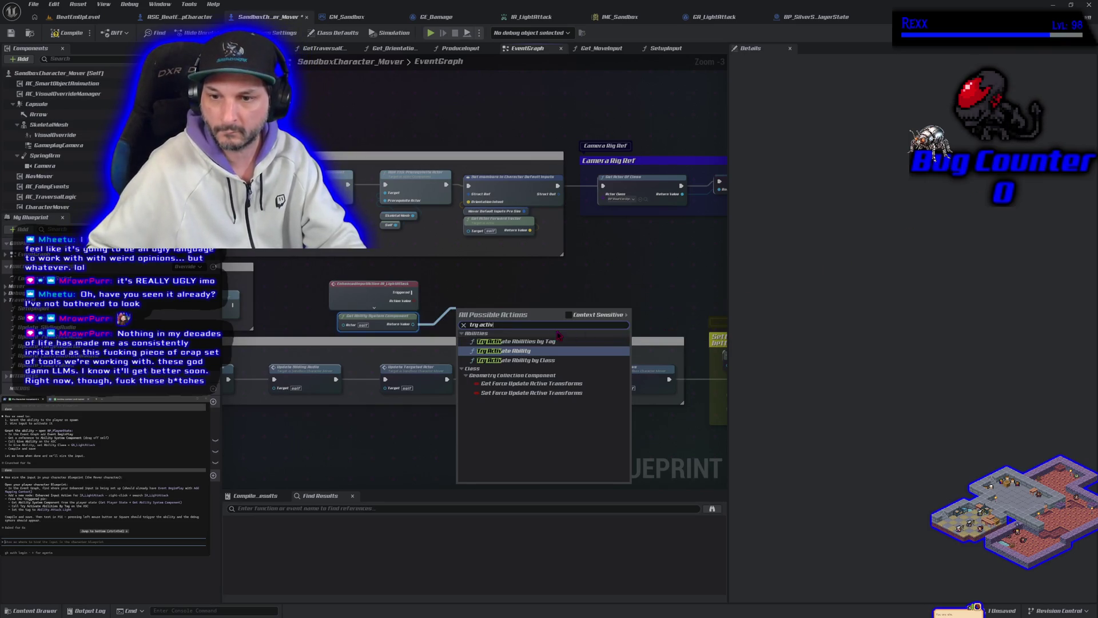
click(514, 341)
mouse_move(504, 313)
mouse_down()
mouse_move(501, 284)
mouse_move(487, 278)
mouse_up()
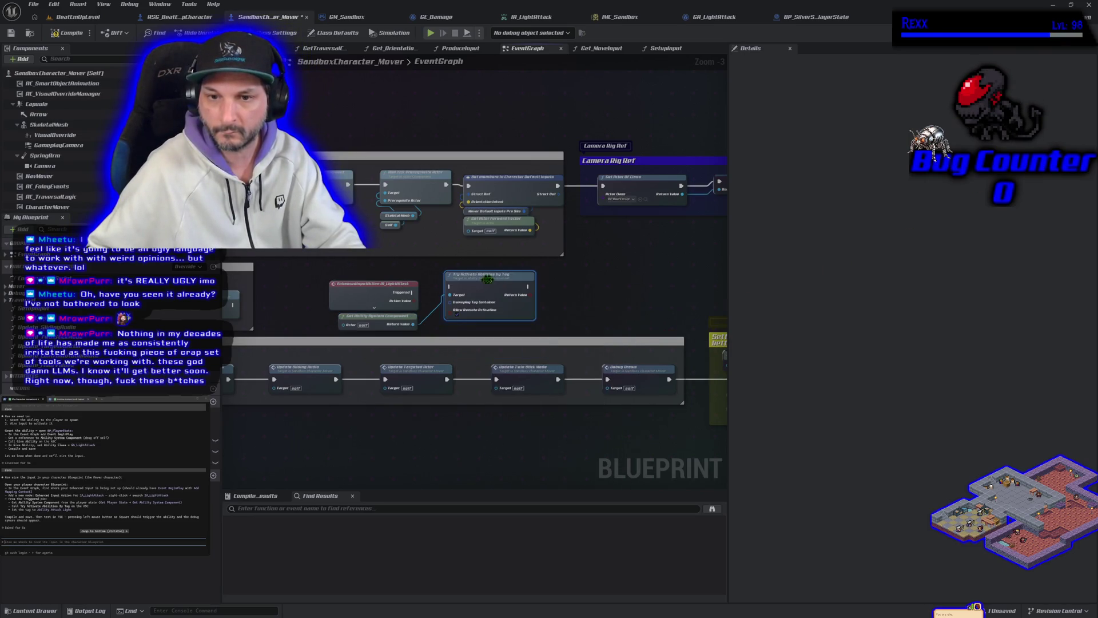
click(394, 276)
Rearrange the nodes and wire Triggered to Try Activate Abilities by Tag's execution input
scroll(389, 285, down, 3)
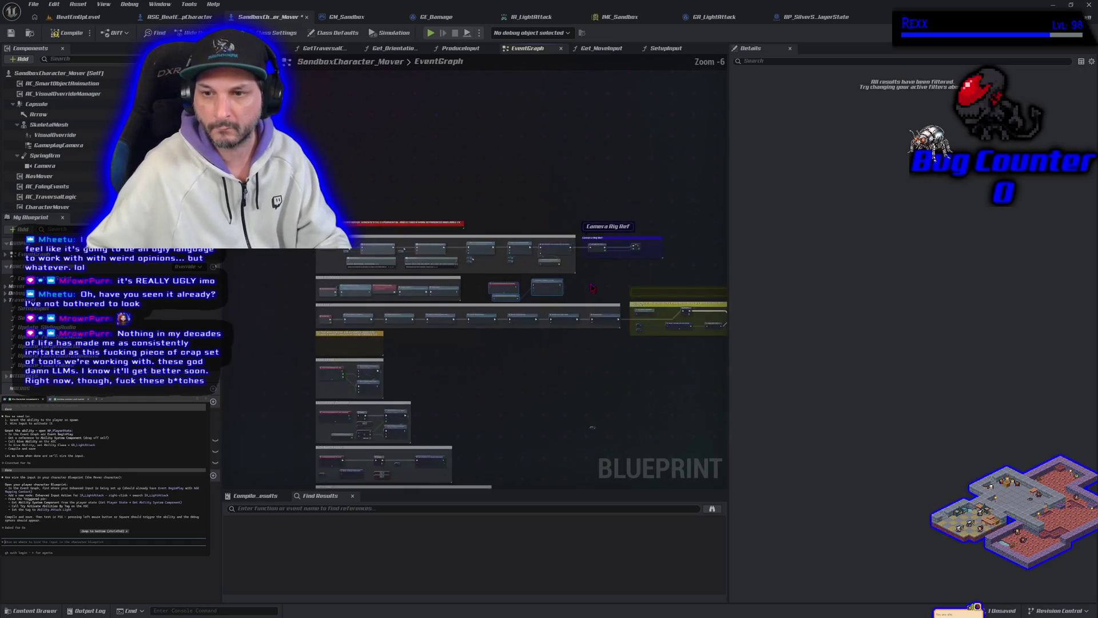
mouse_move(449, 276)
mouse_down()
mouse_move(549, 300)
mouse_move(609, 361)
mouse_move(598, 364)
mouse_move(592, 240)
mouse_move(412, 137)
mouse_move(290, 154)
mouse_up()
drag(305, 194, 483, 227)
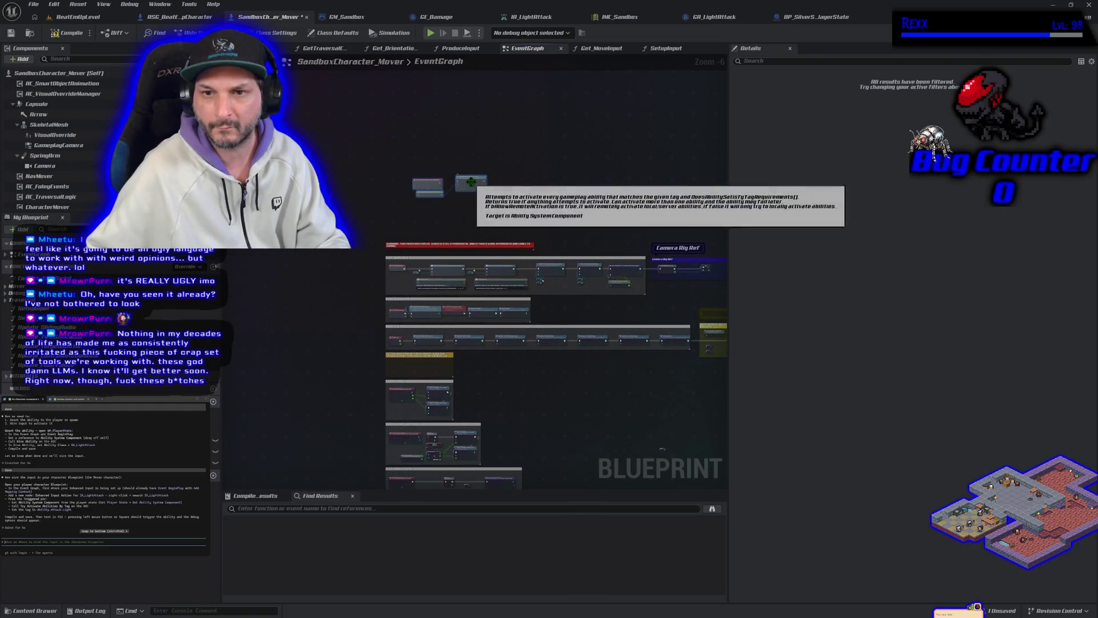
scroll(466, 189, up, 4)
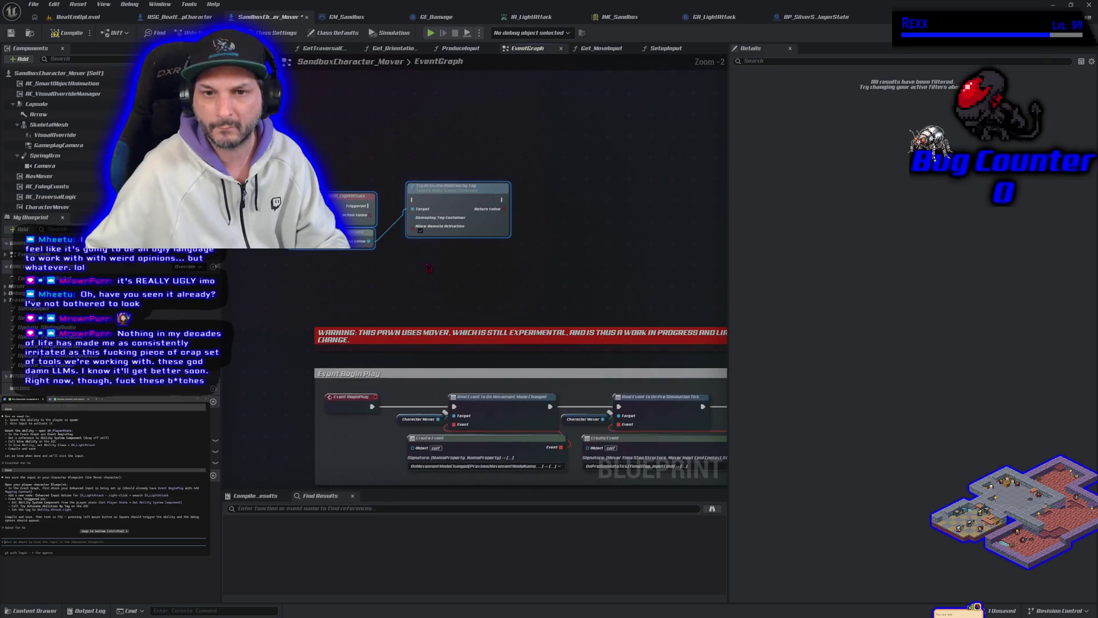
mouse_move(368, 205)
mouse_down()
mouse_move(421, 204)
mouse_move(413, 199)
mouse_up()
key(Escape)
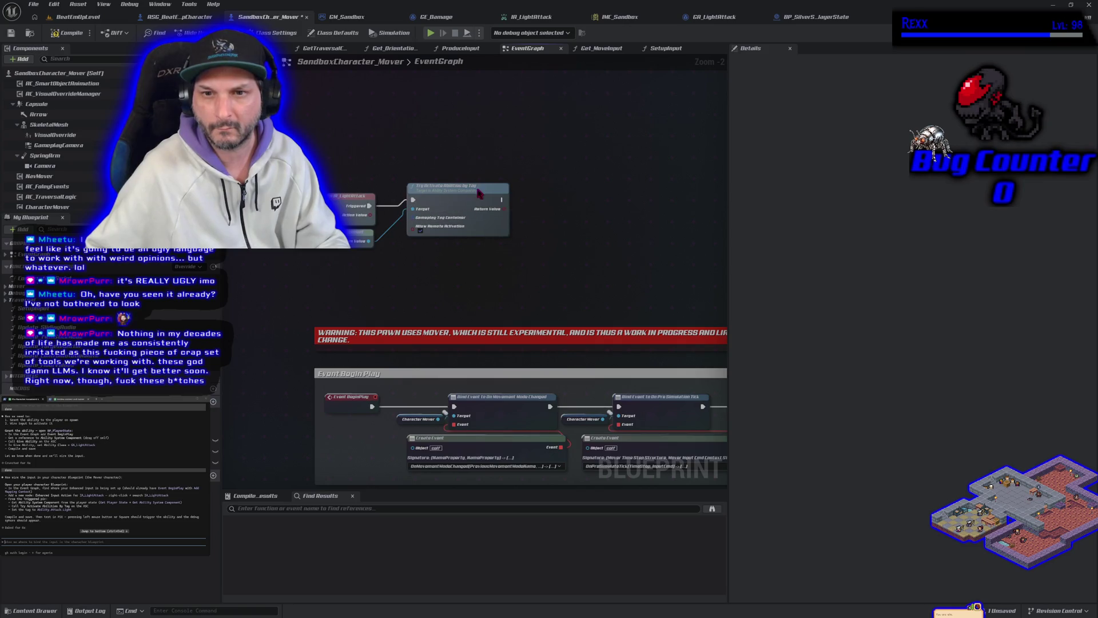
drag(479, 193, 473, 199)
Try connecting the Gameplay Tag Container input, then bring up that pin's options
scroll(474, 198, up, 2)
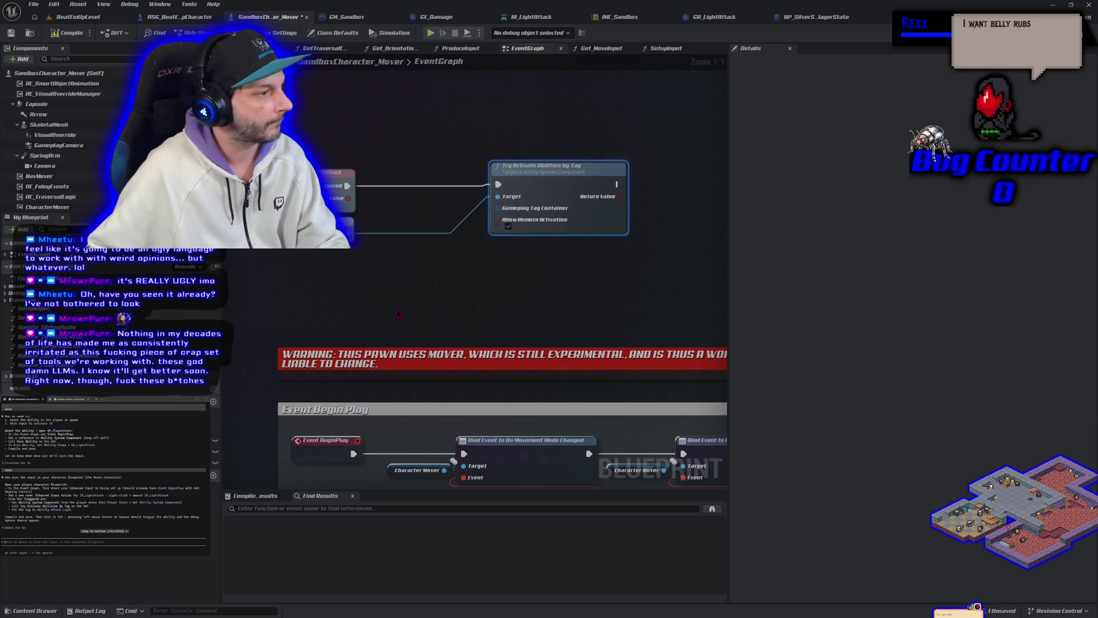
drag(498, 208, 443, 258)
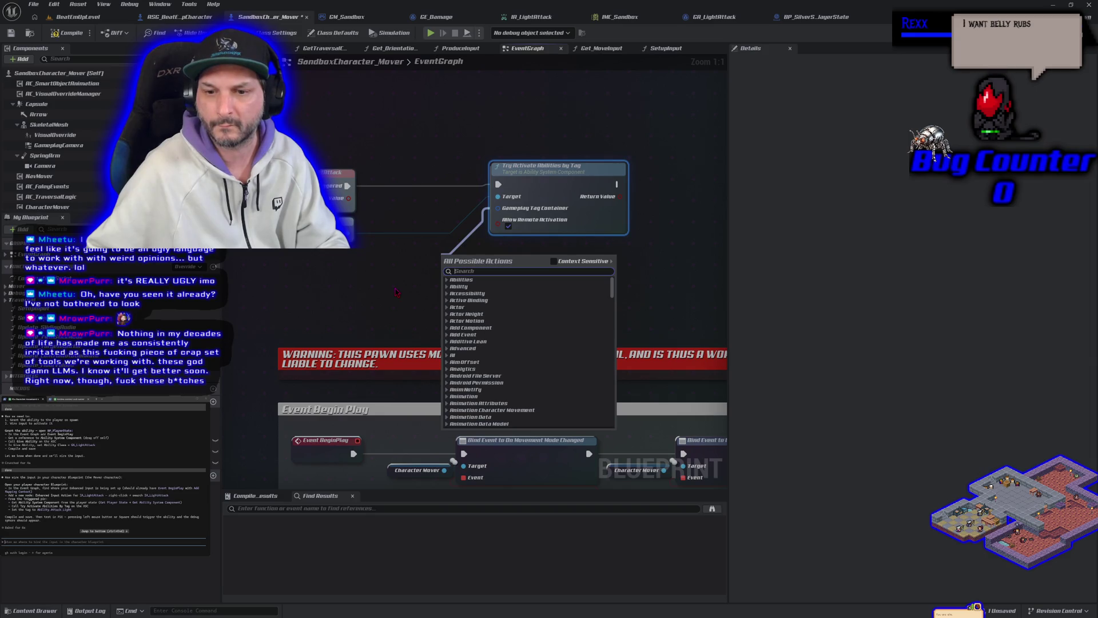
scroll(503, 343, down, 5)
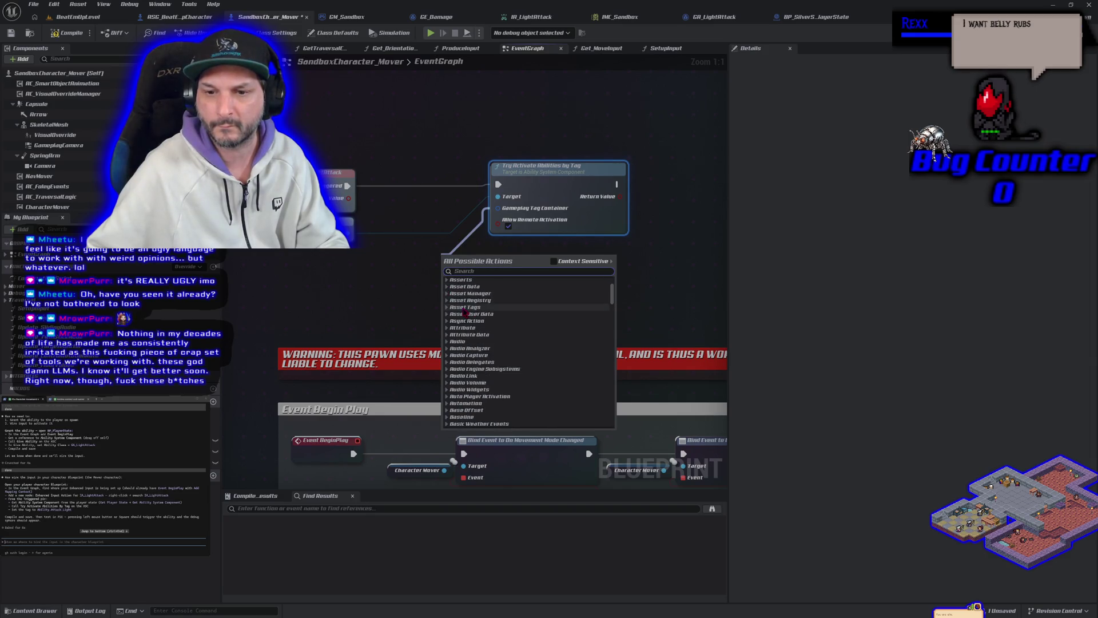
click(314, 284)
right_click(497, 209)
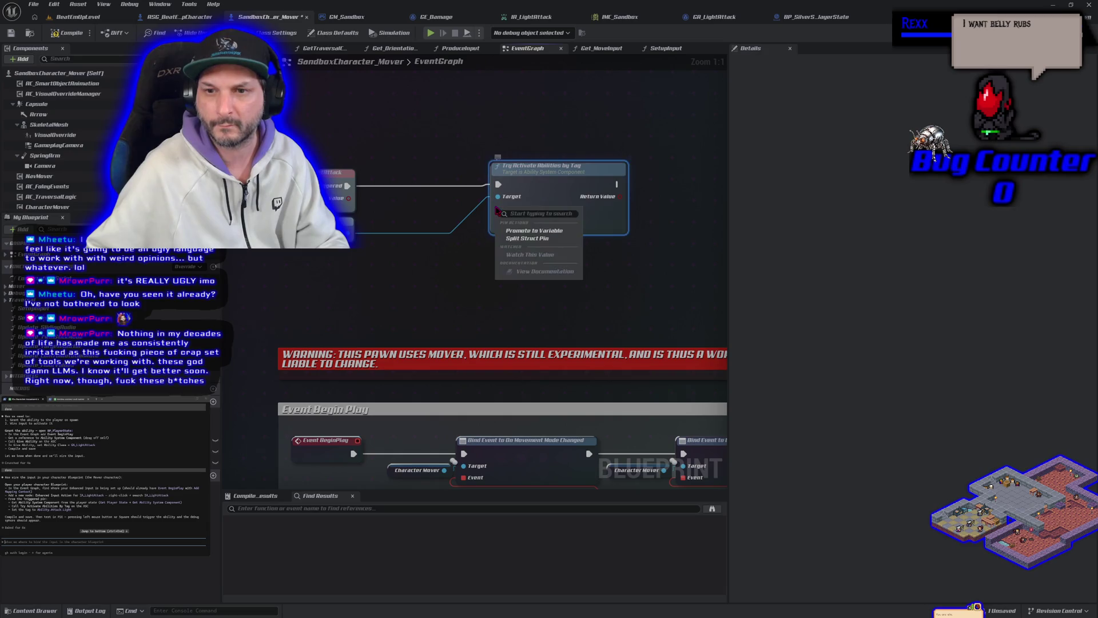
Promote the tag container pin to a variable and compile the Blueprint
click(534, 231)
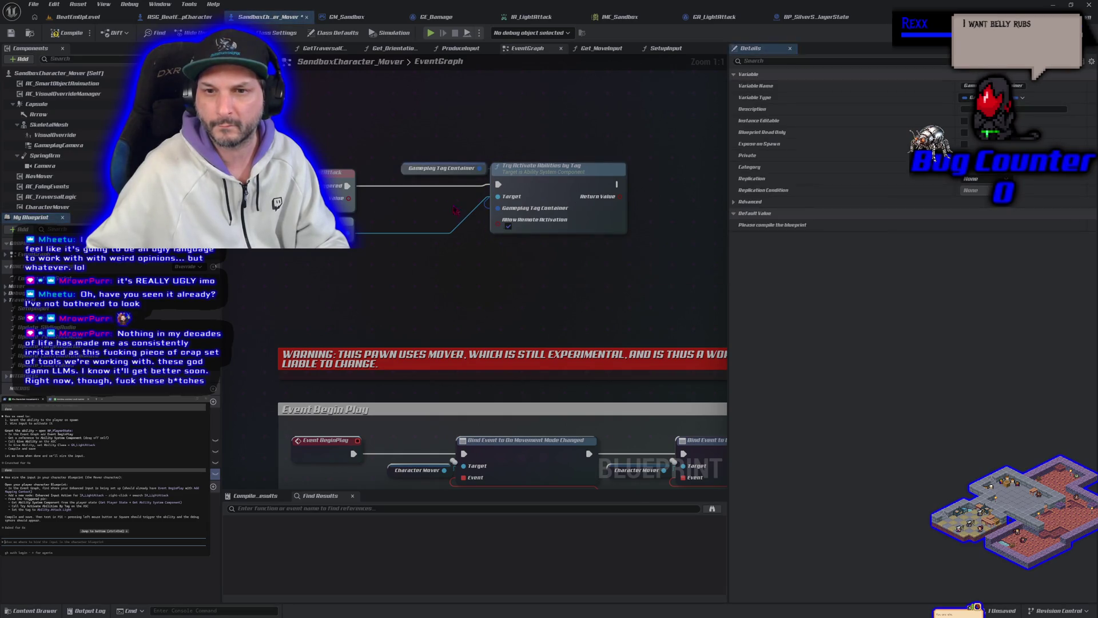
click(68, 33)
drag(404, 174, 372, 256)
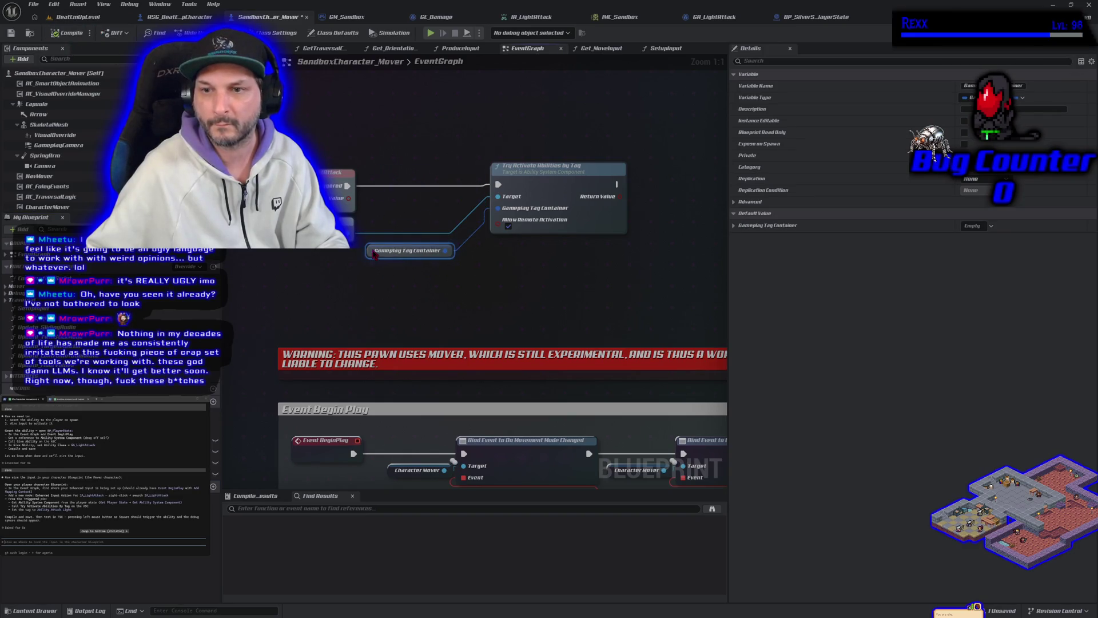
Set the variable's default tag to Ability.Attack.Light and save the Blueprint
click(975, 226)
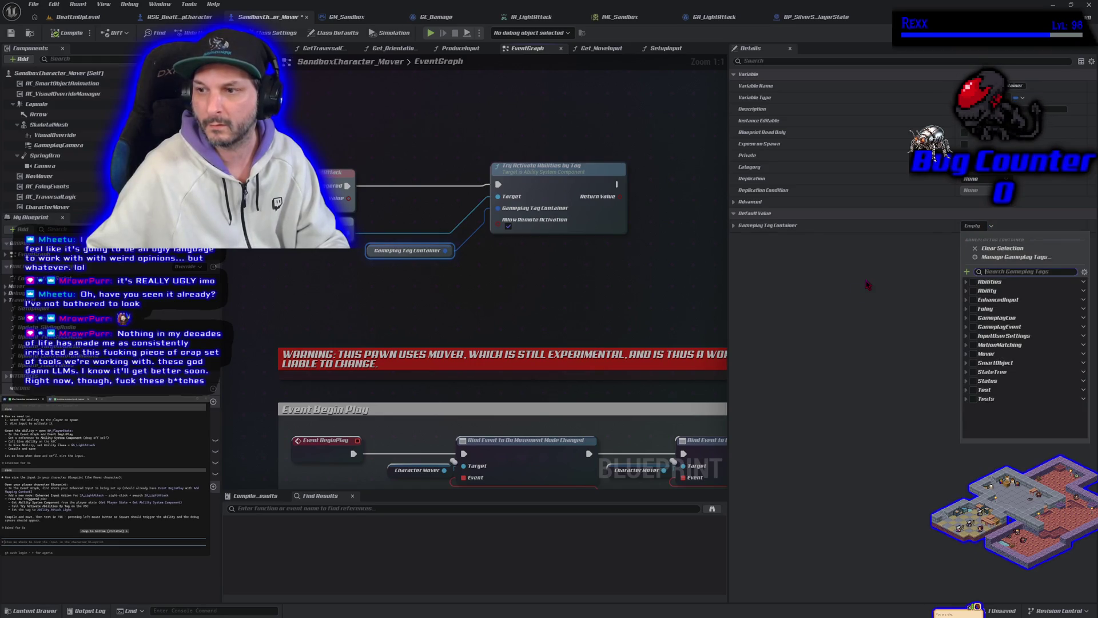
click(966, 291)
click(971, 300)
click(981, 309)
click(555, 311)
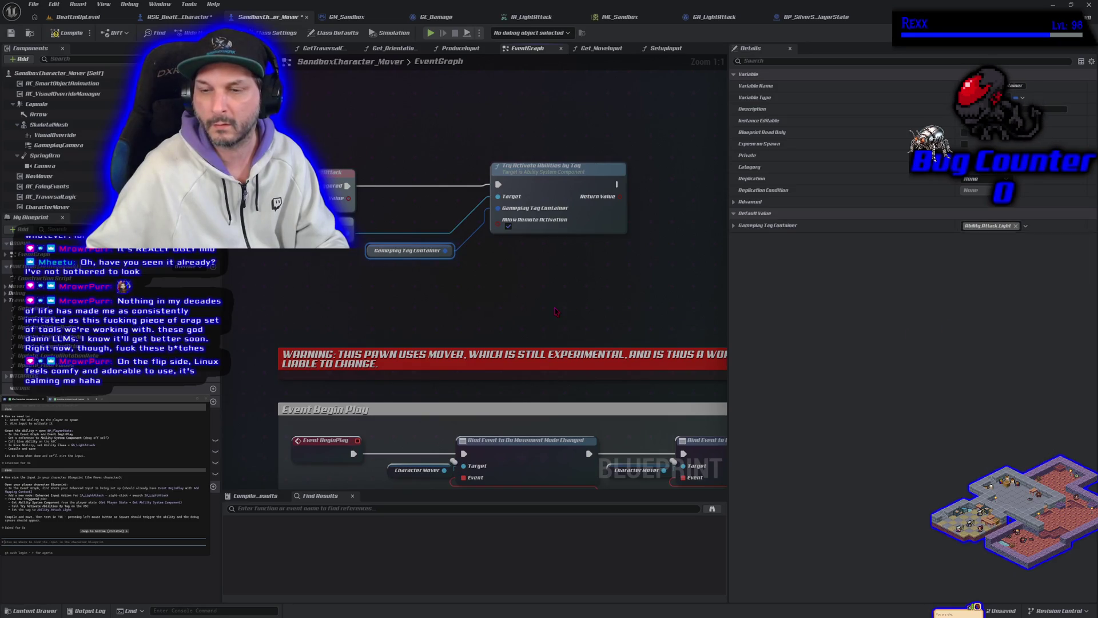
click(13, 35)
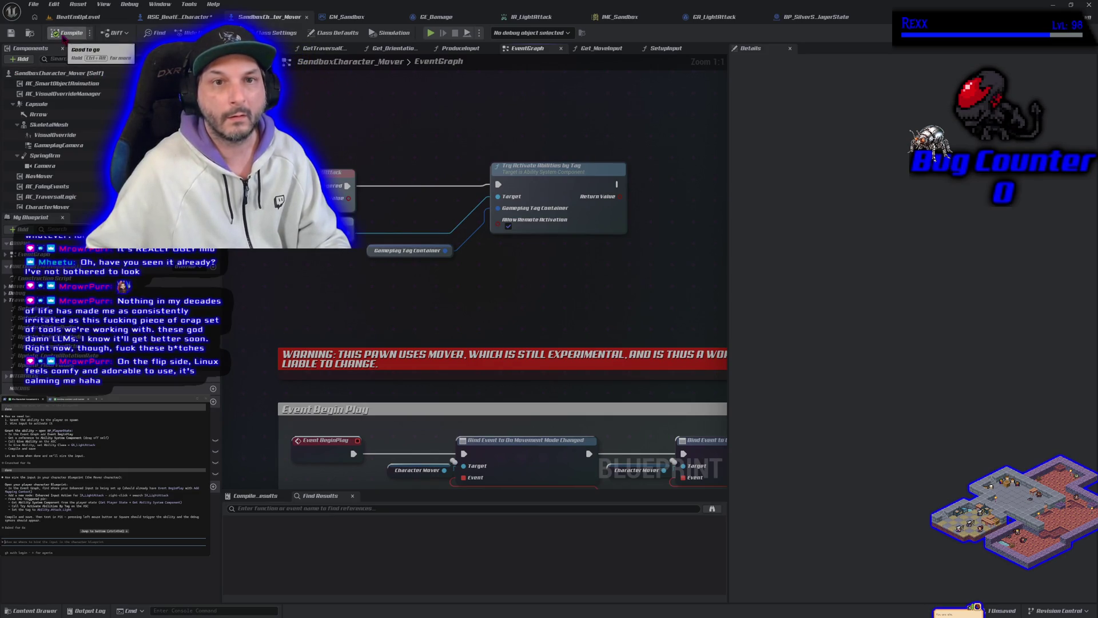
Play-test BeatEmUpLevel, trigger the light attack to check the debug sphere, then stop
click(35, 5)
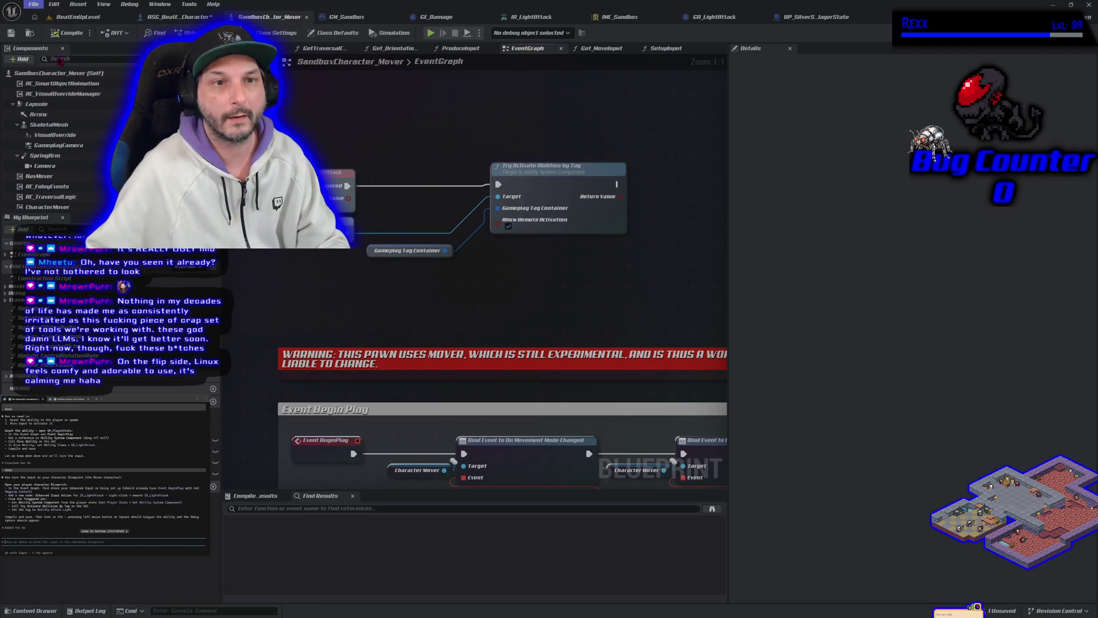
click(77, 17)
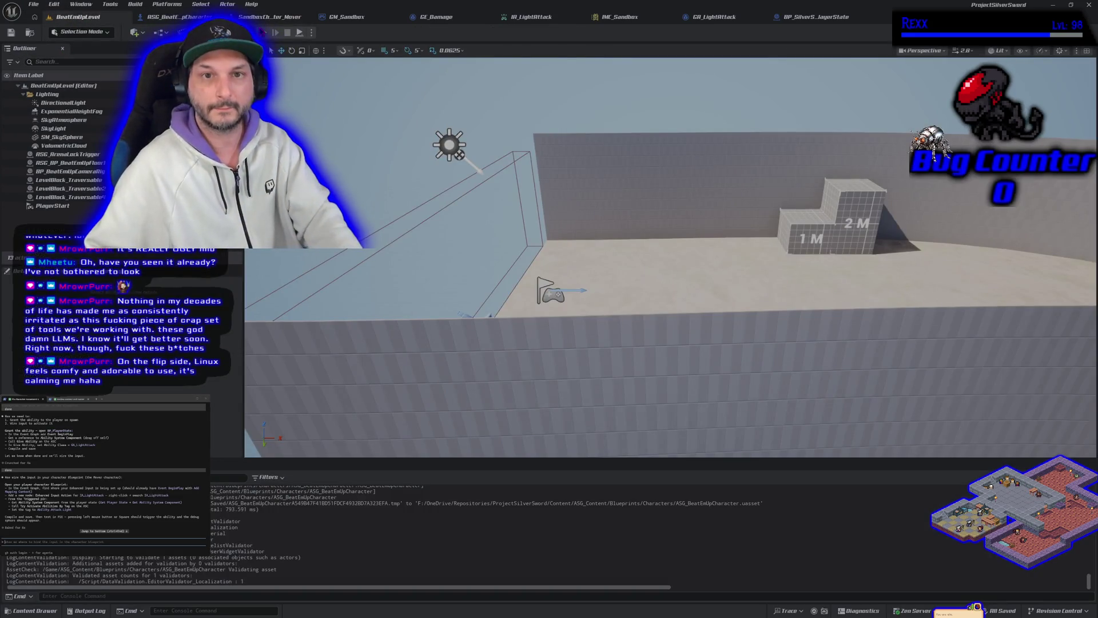
key(alt+p)
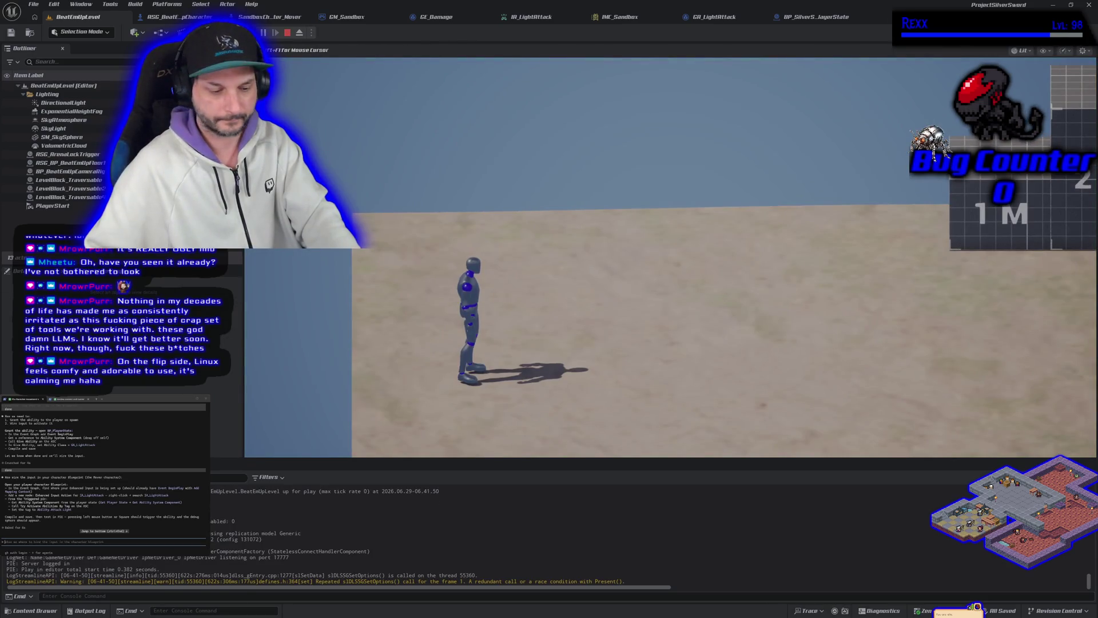
click(669, 257)
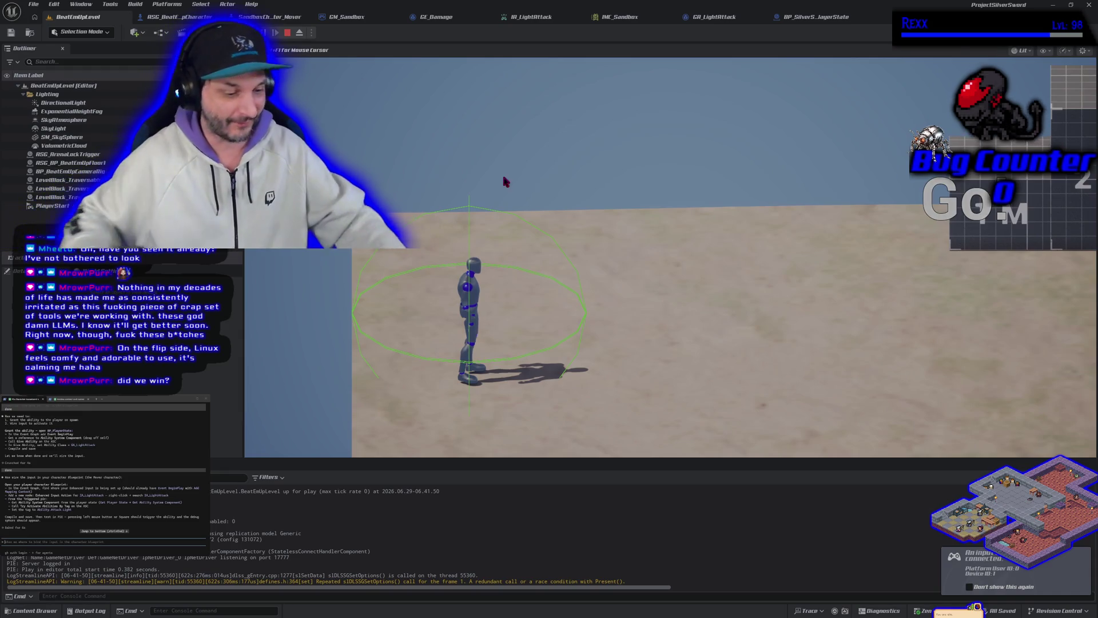
key(Escape)
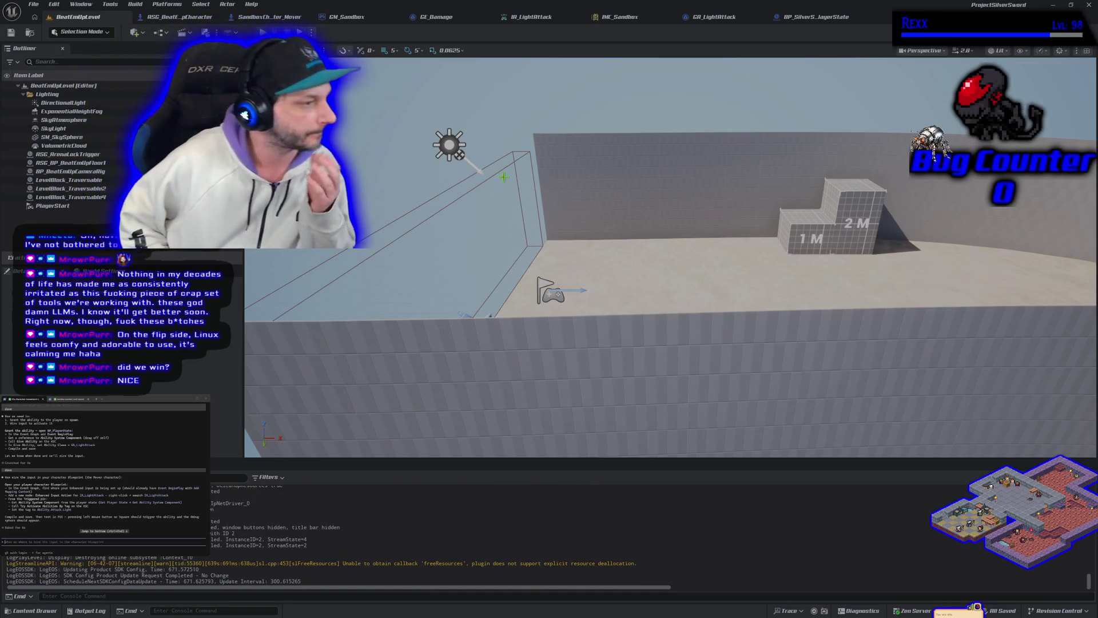
click(503, 177)
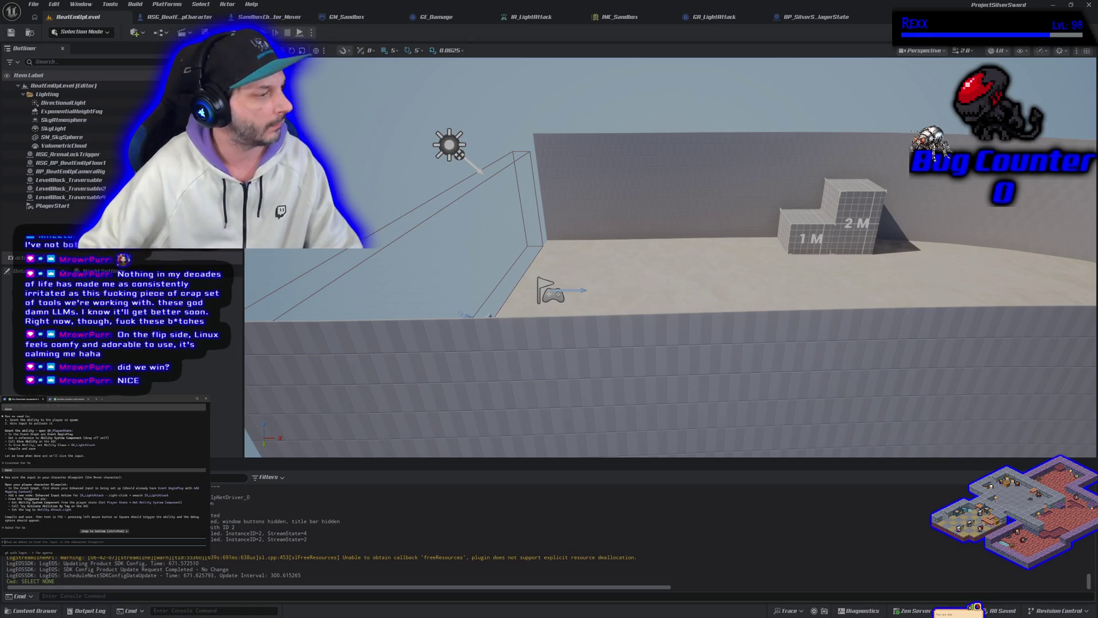
Reply 'ok' to Claude Code, draft 'place a test dummy with an ASC', and switch to GitHub Desktop
click(103, 530)
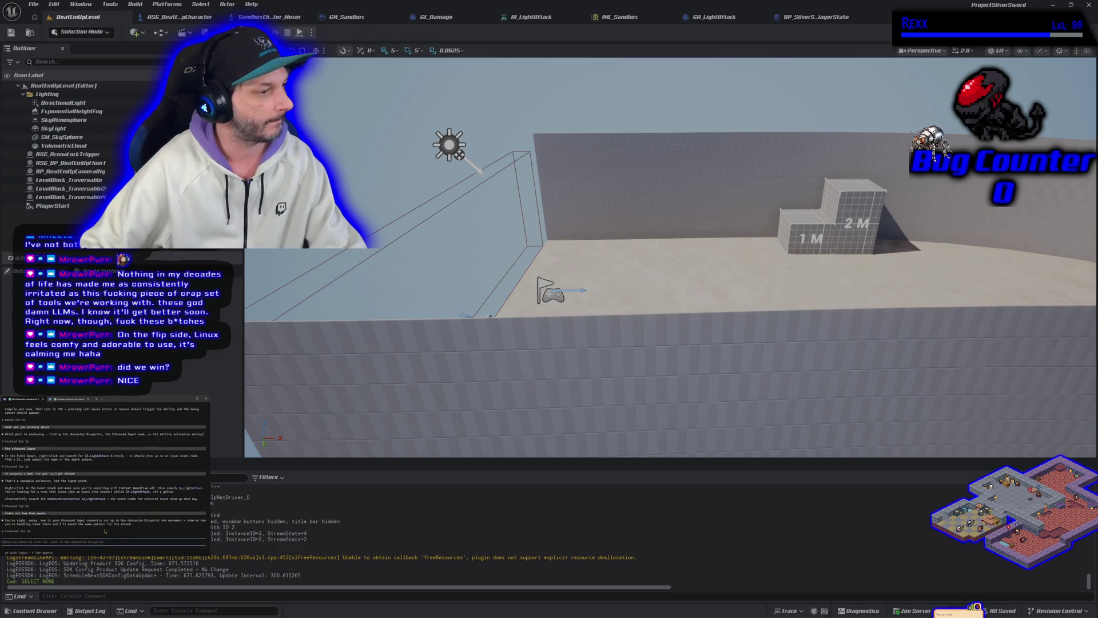
text(ok im getting hte sphere)
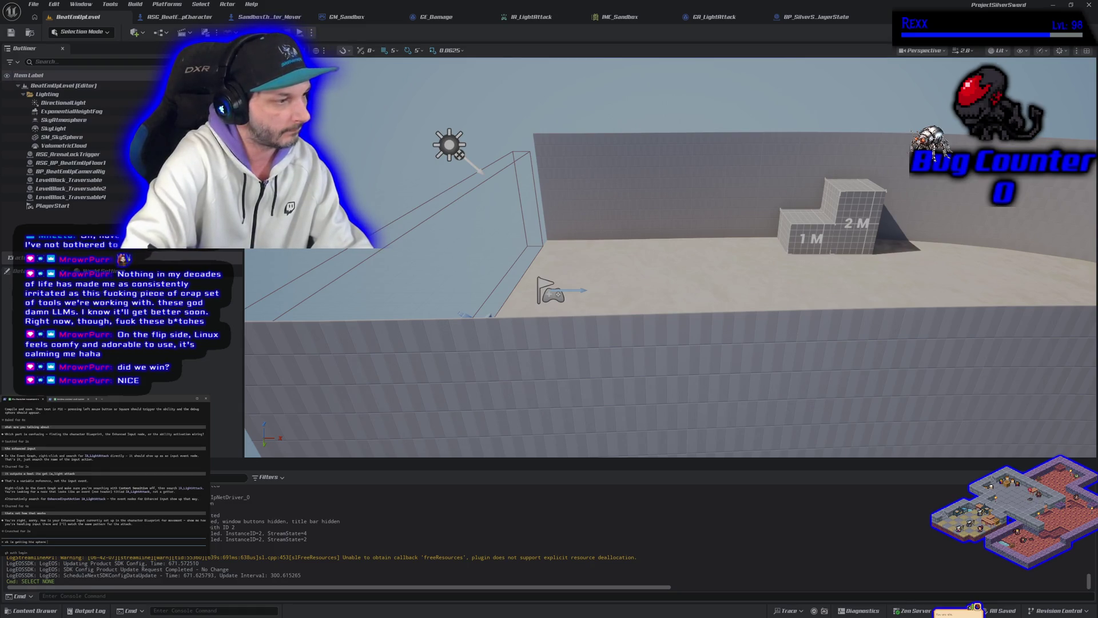
key(Return)
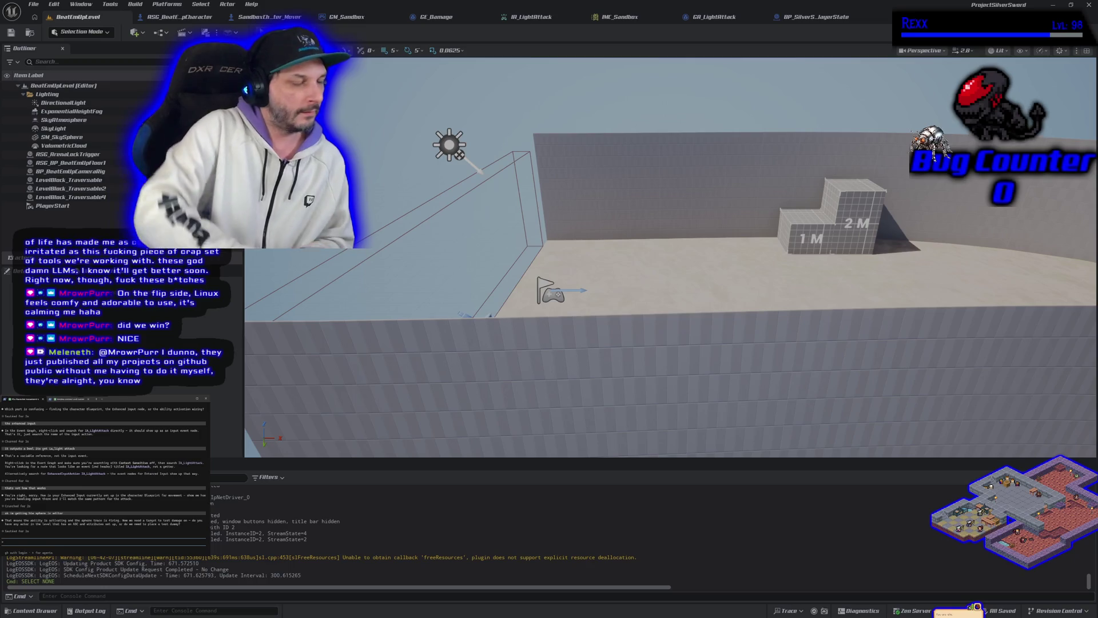
text(place a test dummy with an ASC)
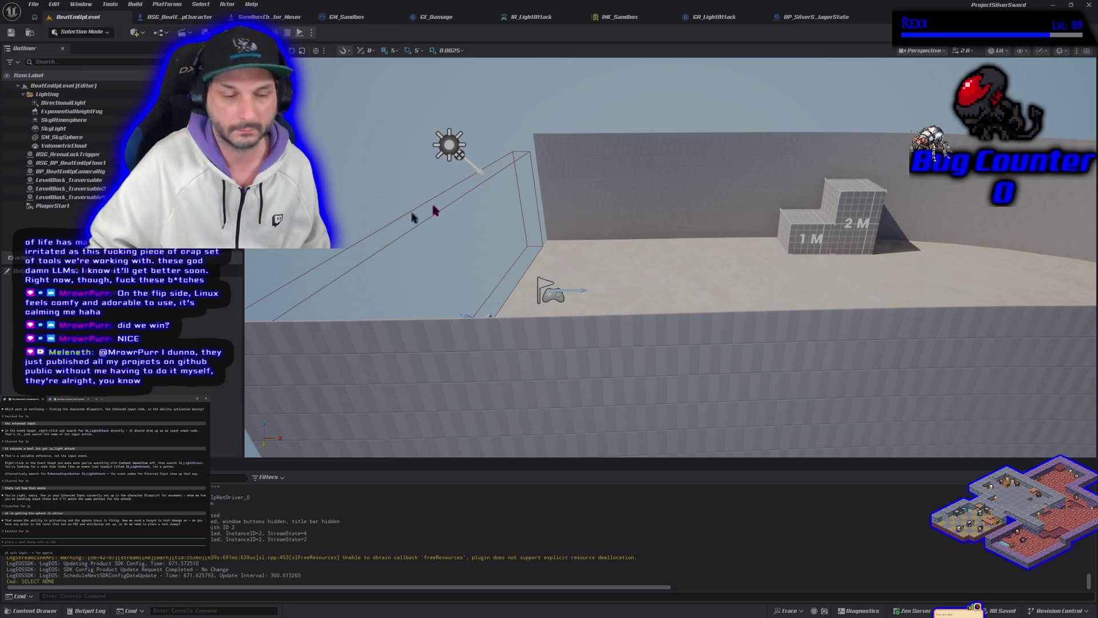
key(alt+Tab)
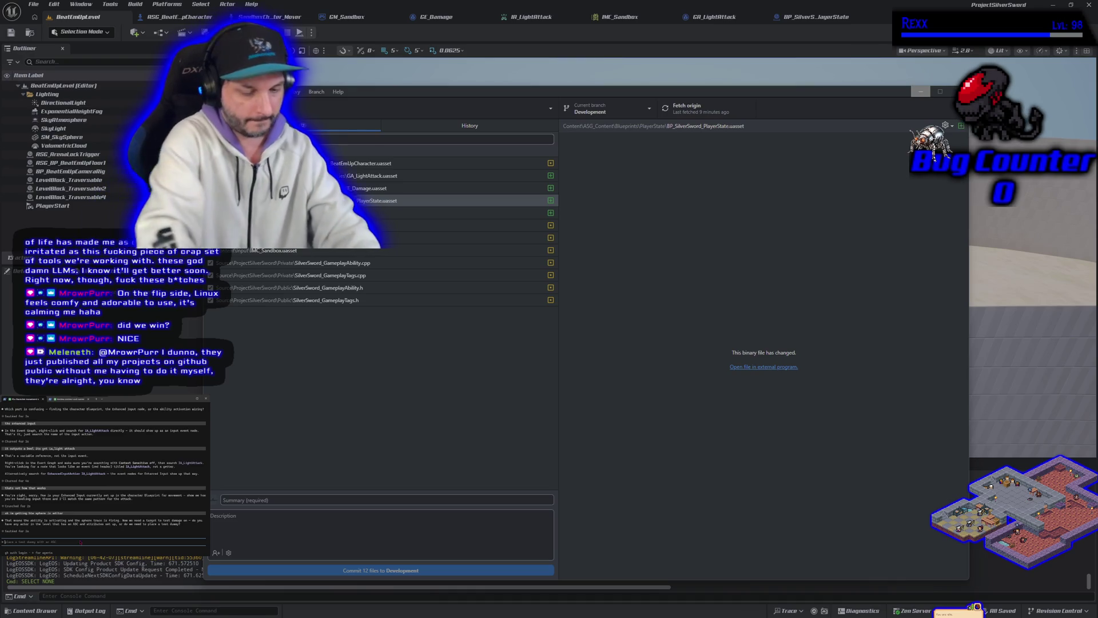
Ask Claude for a commit description and note 'need a test dummy to test damage'
key(Return)
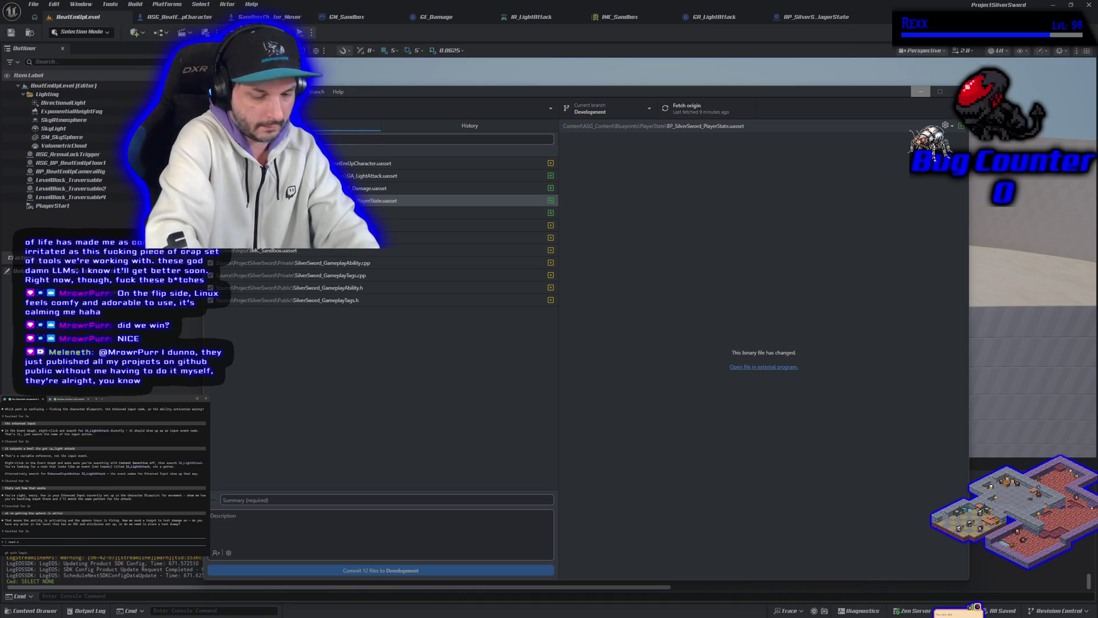
key(BackSpace)
key(BackSpace)
key(BackSpace)
text(mmit description and summary since the last commit)
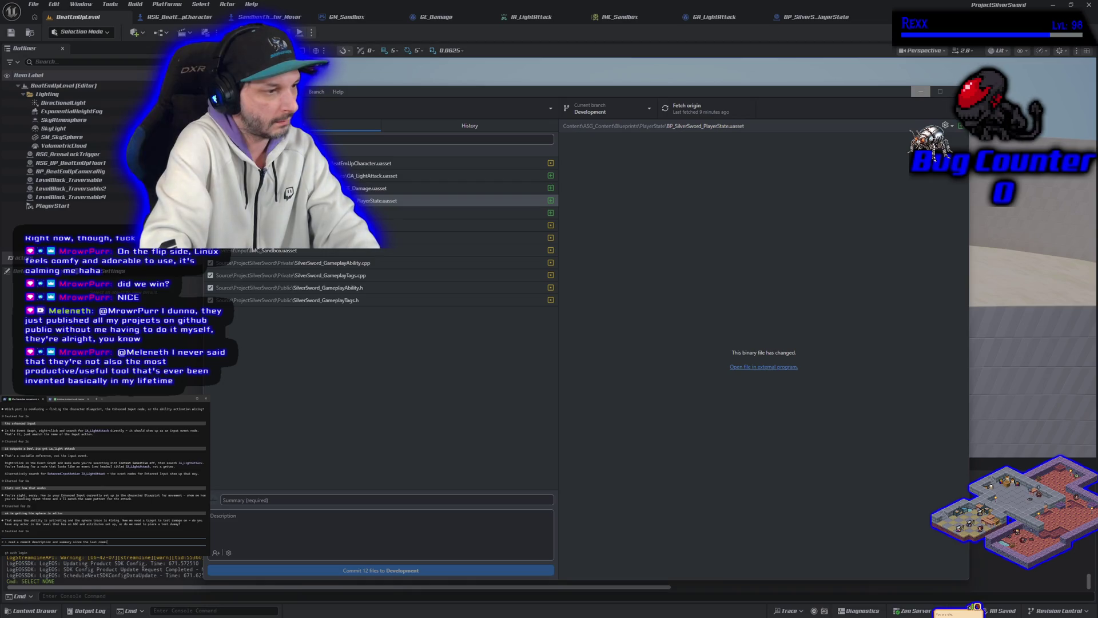
key(Return)
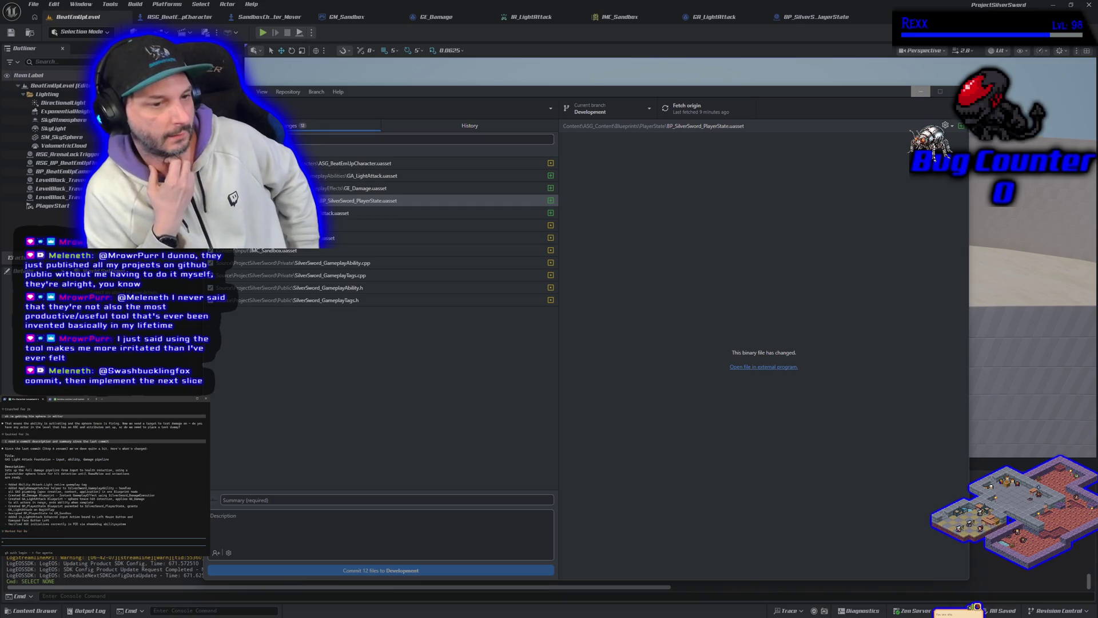
text(need a test dummy to test damage)
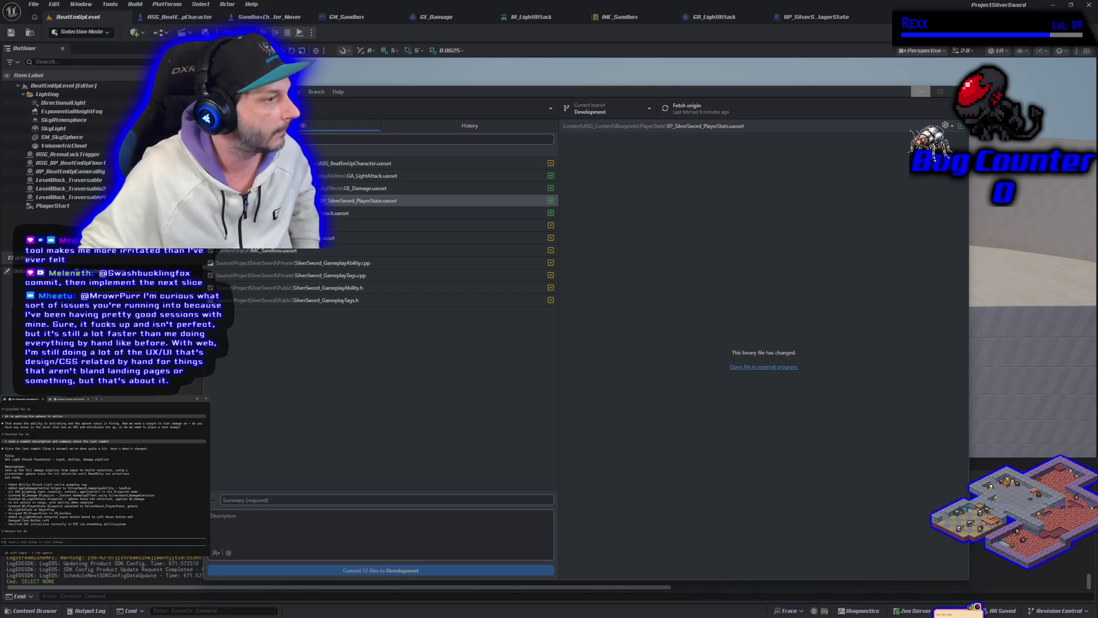
Paste Claude's title 'GAS Light Attack foundation — input, ability, damage pipeline' into the summary
drag(5, 459, 110, 459)
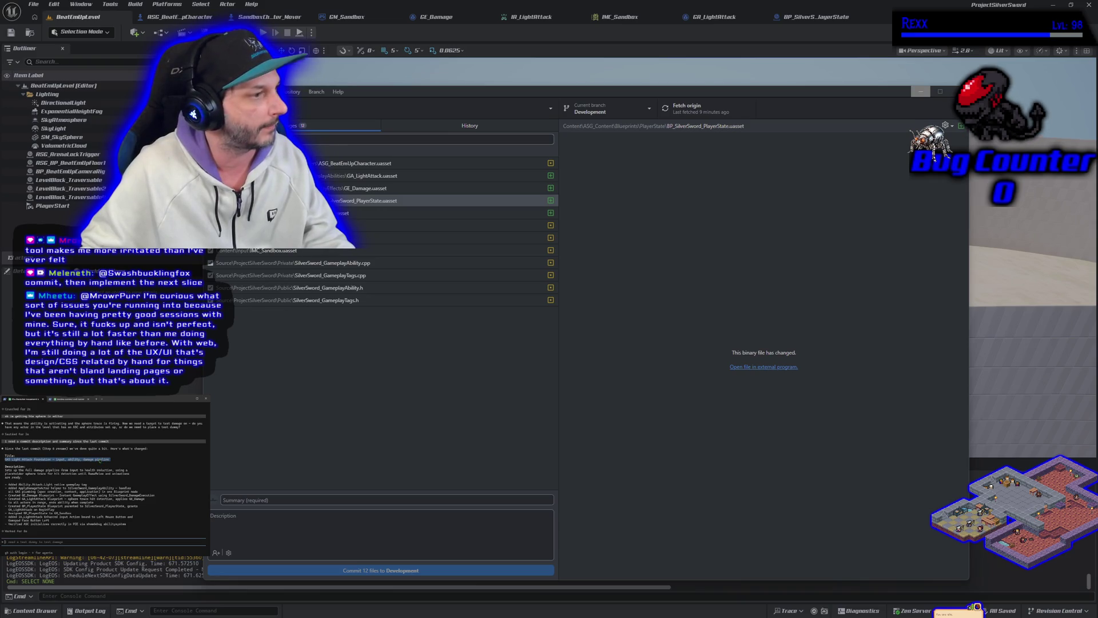
drag(100, 460, 111, 459)
click(307, 496)
text(GAS Light Attack foundation — input, ability, damage pipeline)
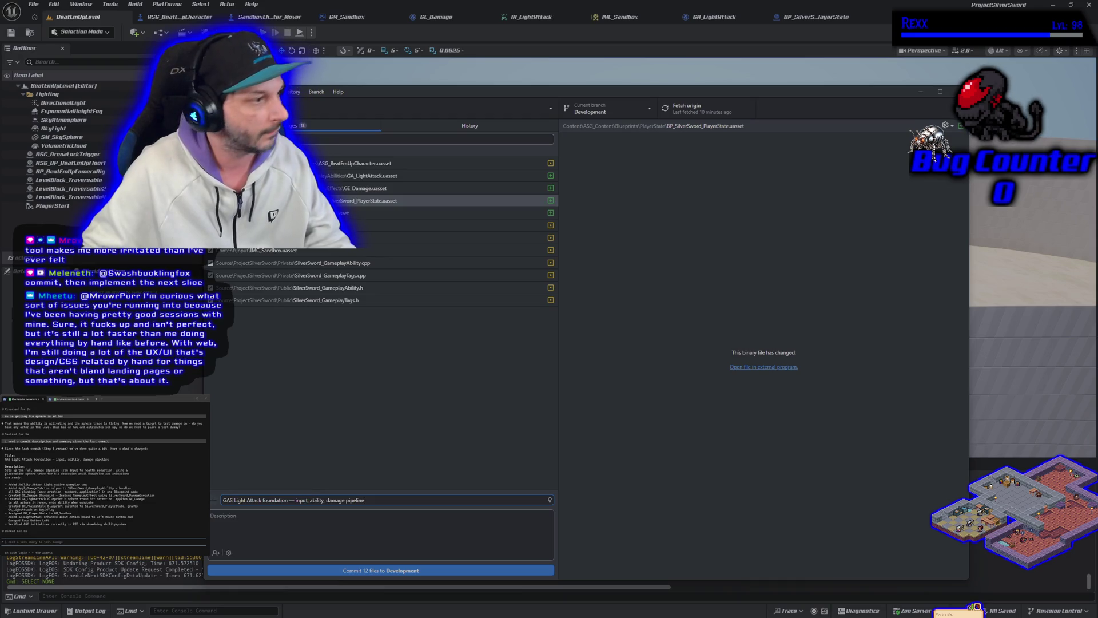
Paste Claude's bulleted change list, ending with the ASC verification note, into the commit description
mouse_move(5, 469)
mouse_down()
mouse_move(131, 515)
mouse_move(127, 524)
mouse_up()
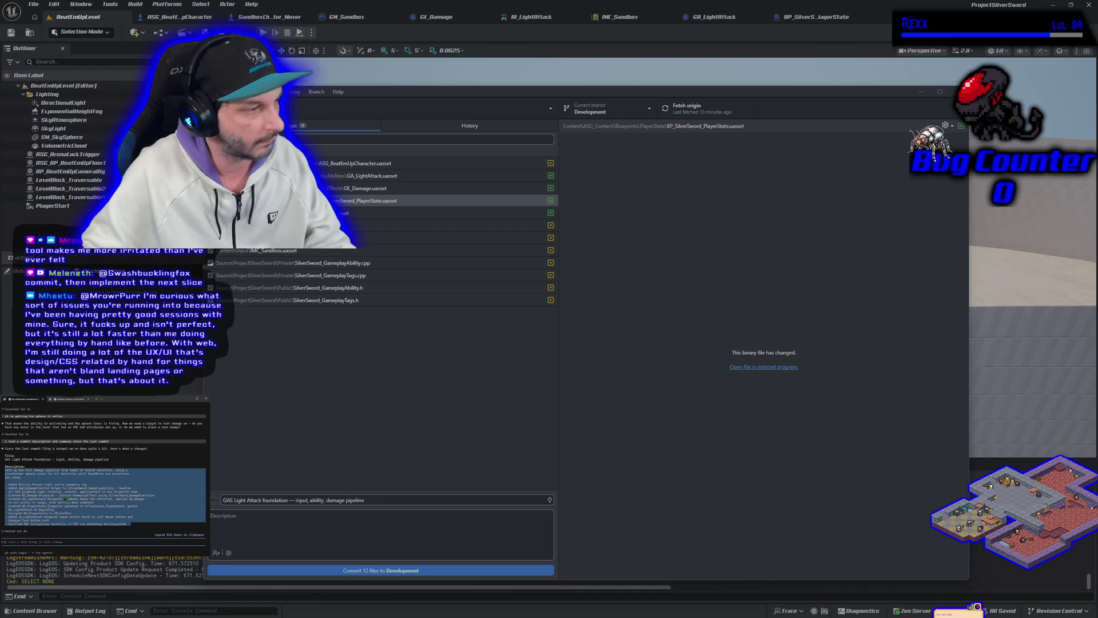
click(284, 516)
key(ctrl+v)
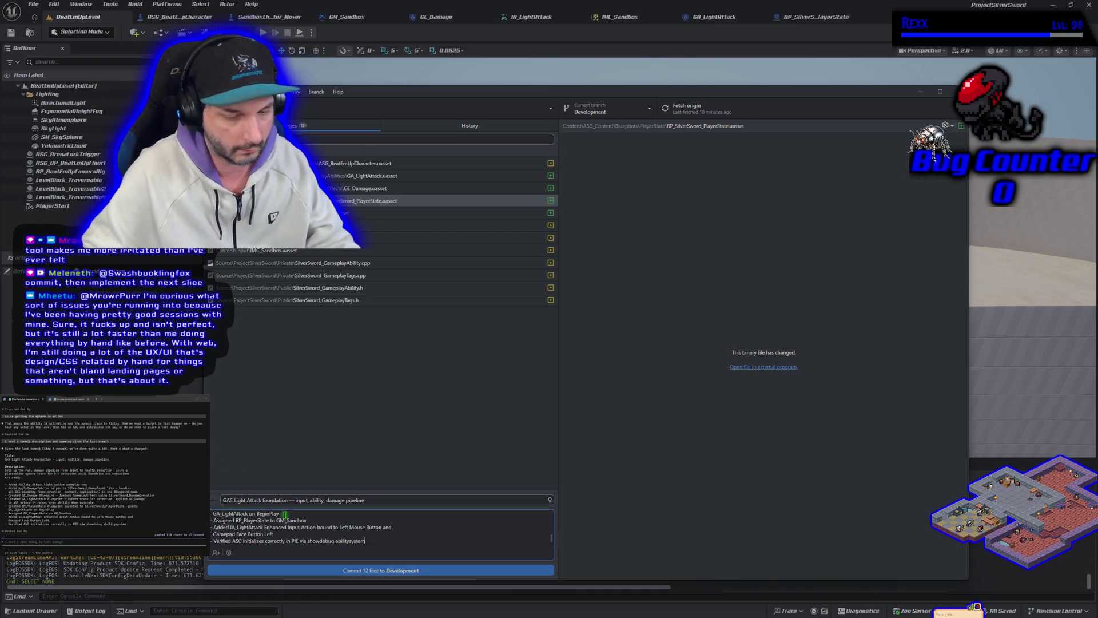
key(alt+Tab)
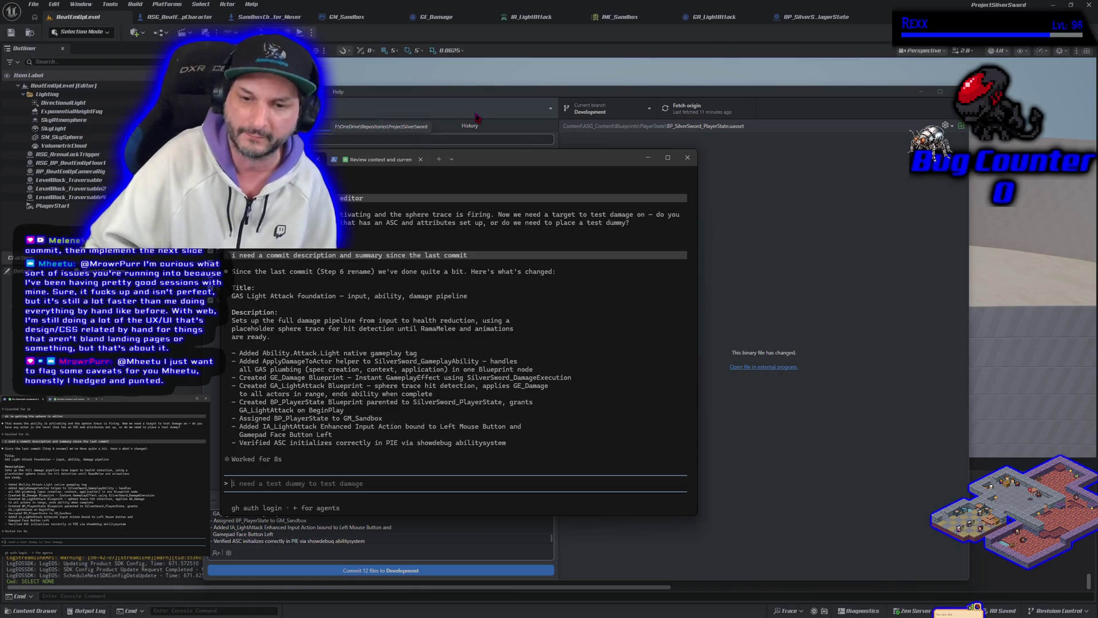
click(665, 151)
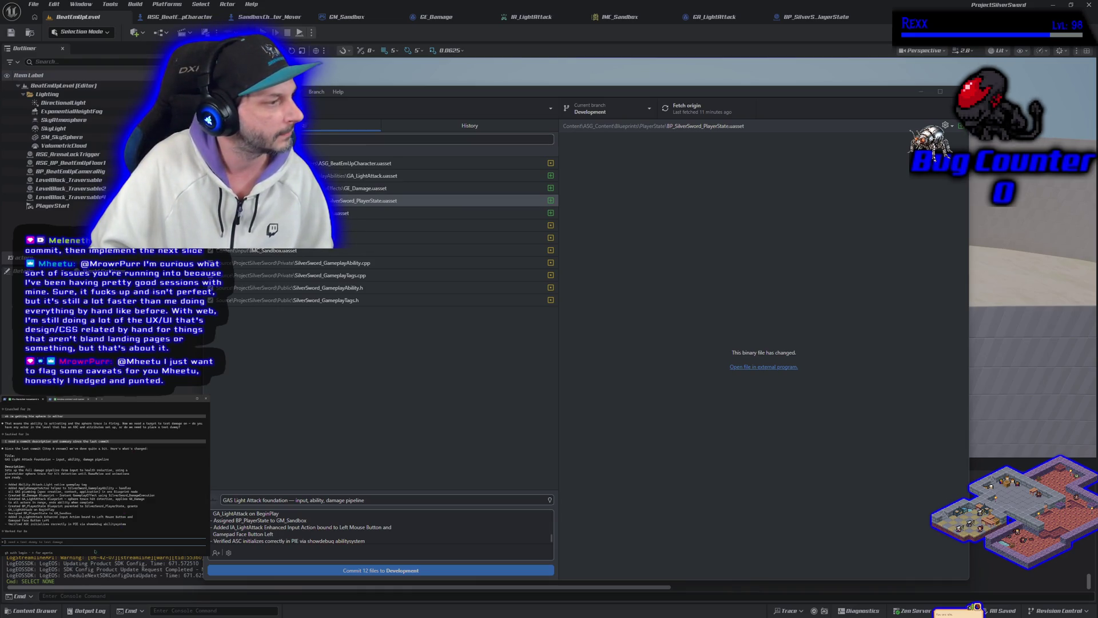
Commit the 12 light-attack files to Development, push to origin, and minimize GitHub Desktop
click(406, 571)
click(859, 209)
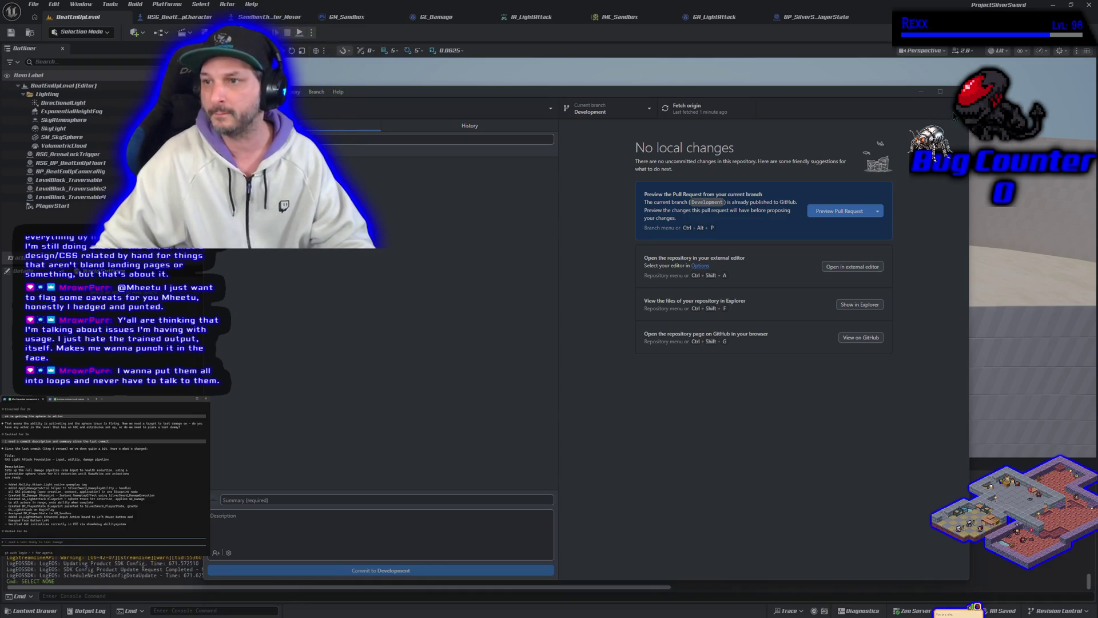
click(917, 92)
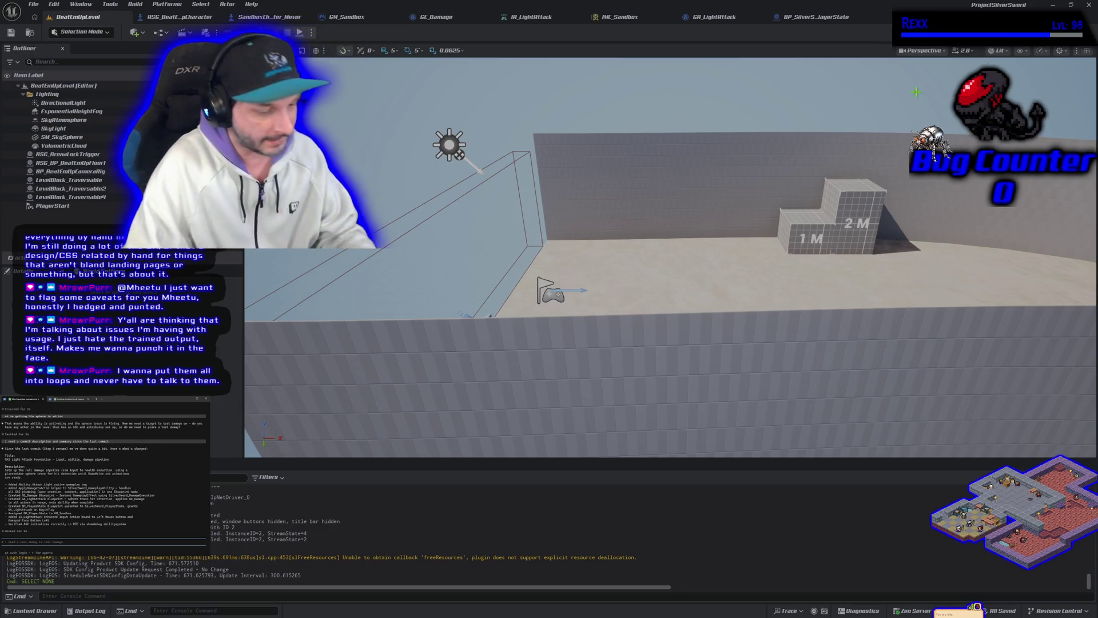
Send Claude the test dummy request, then close the Unreal Editor
key(Return)
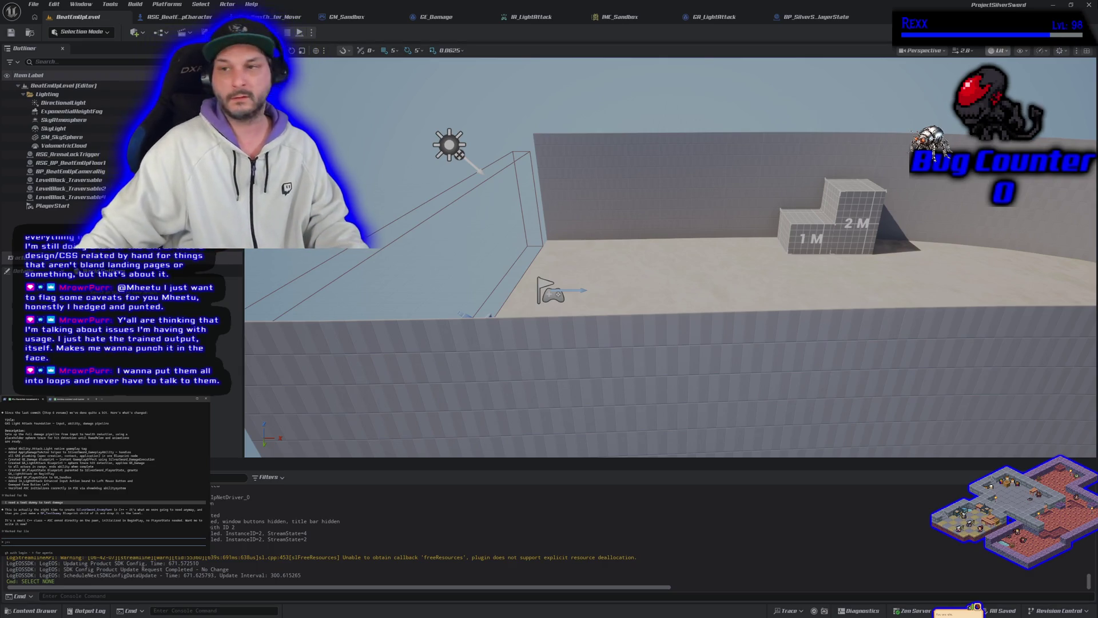
click(1089, 6)
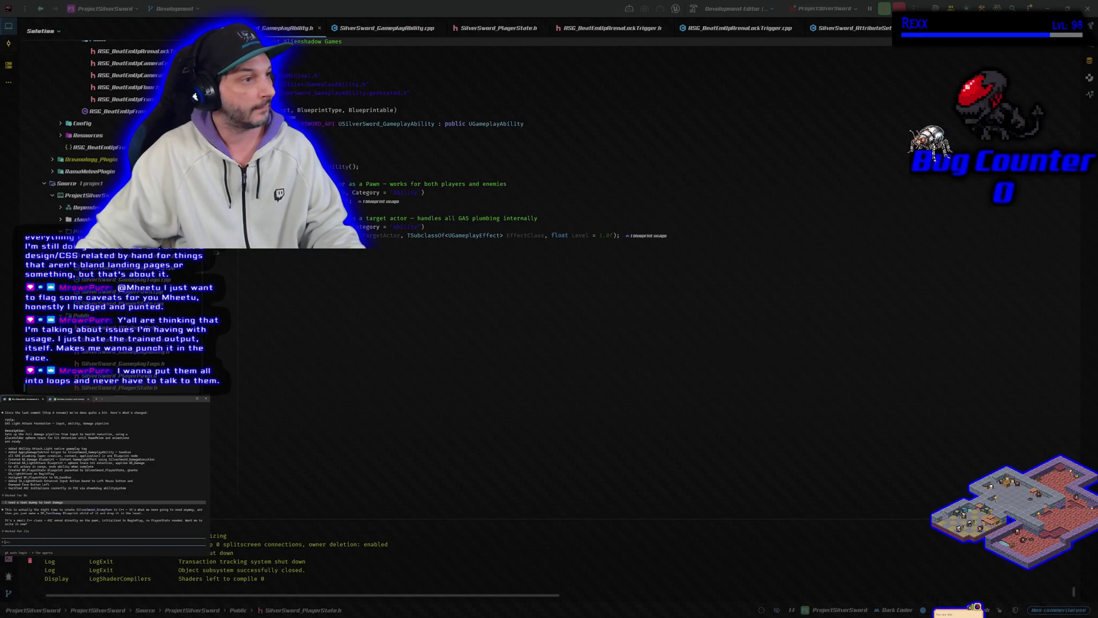
click(71, 398)
key(alt+Tab)
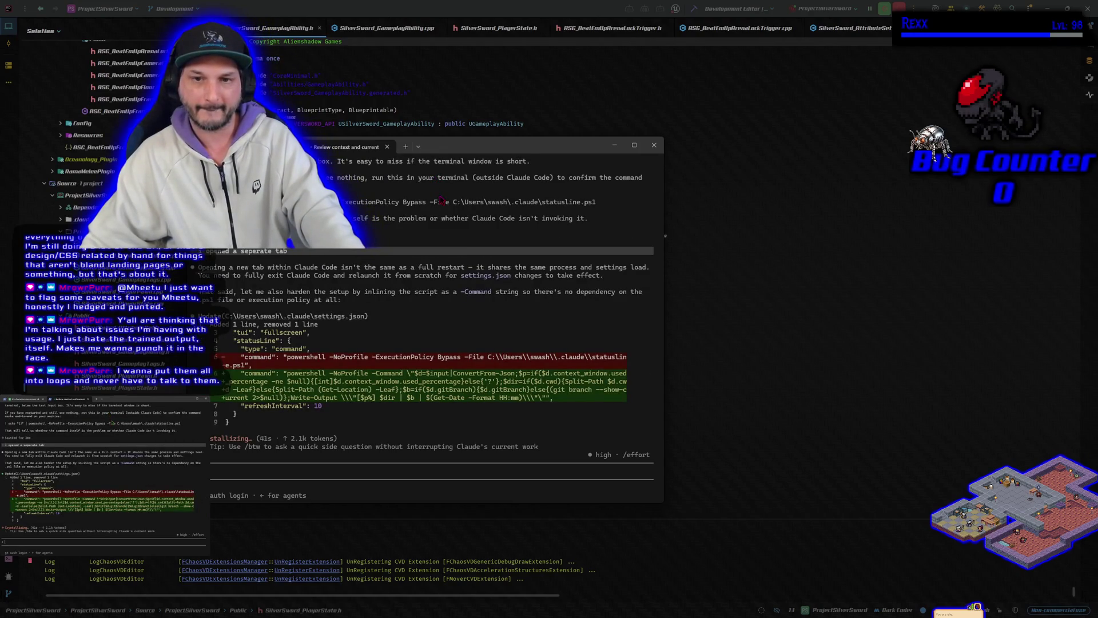
key(ctrl+Tab)
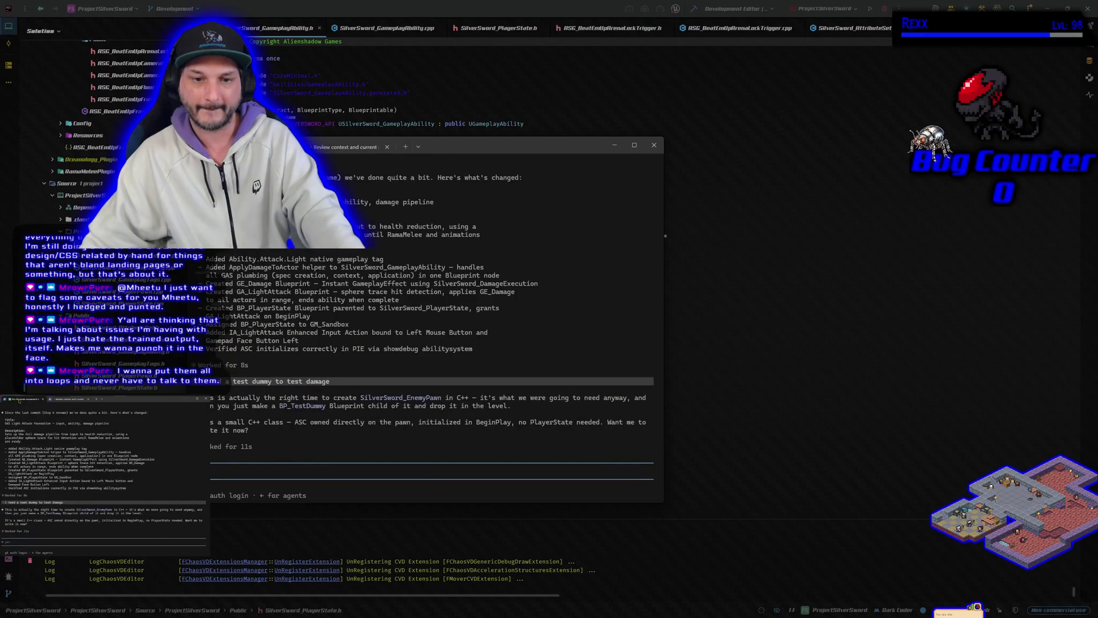
key(alt+Tab)
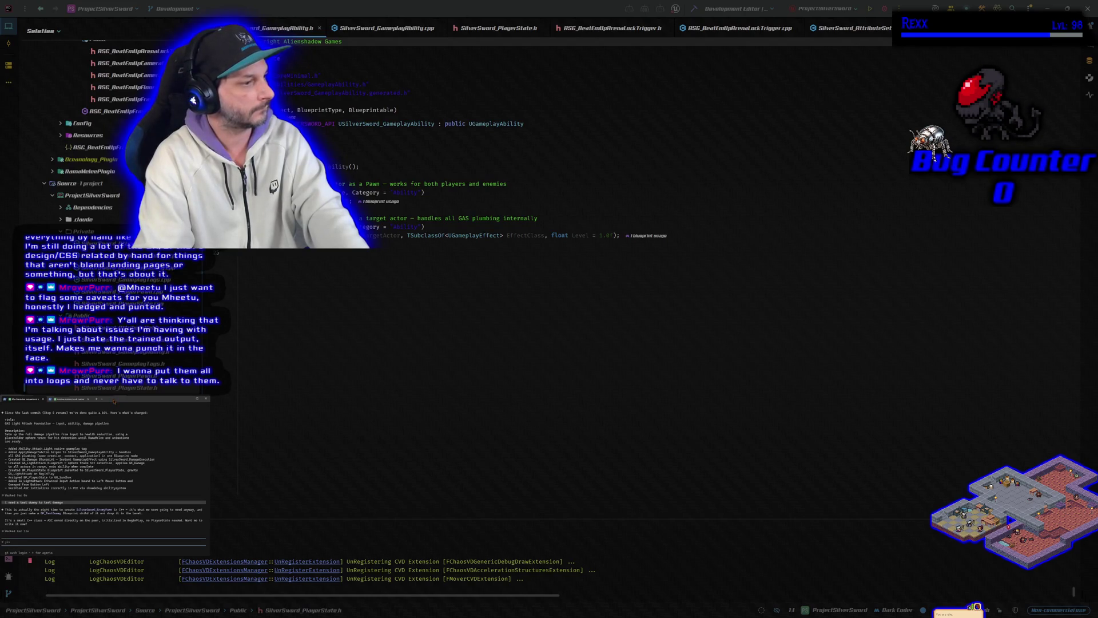
Reply 'yes and' to Claude to go ahead with the enemy pawn
text(yes)
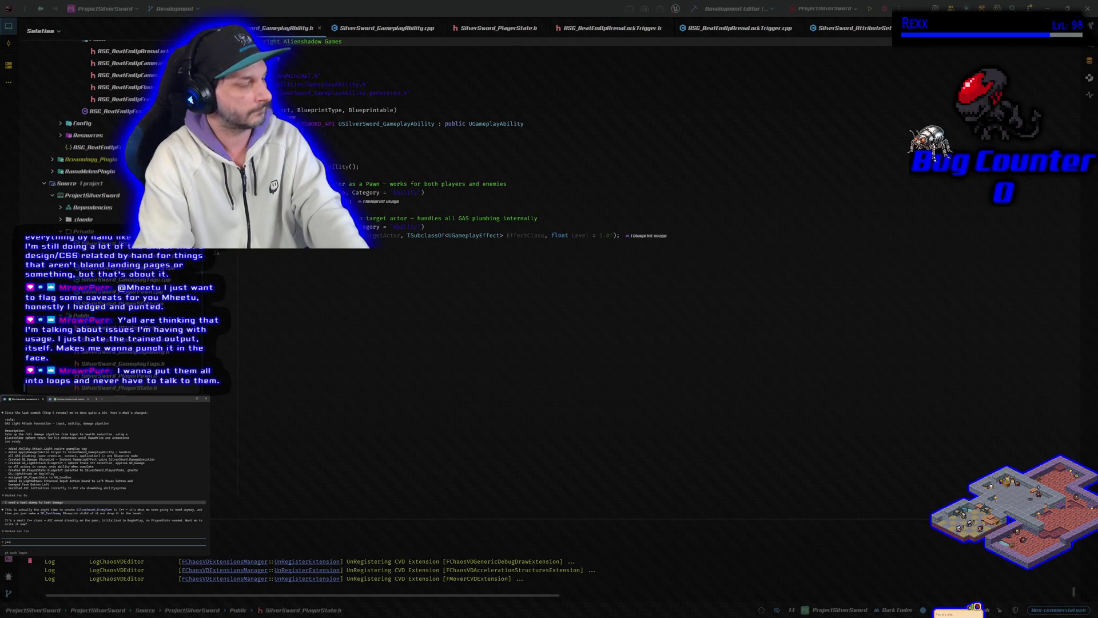
text( and walk me t)
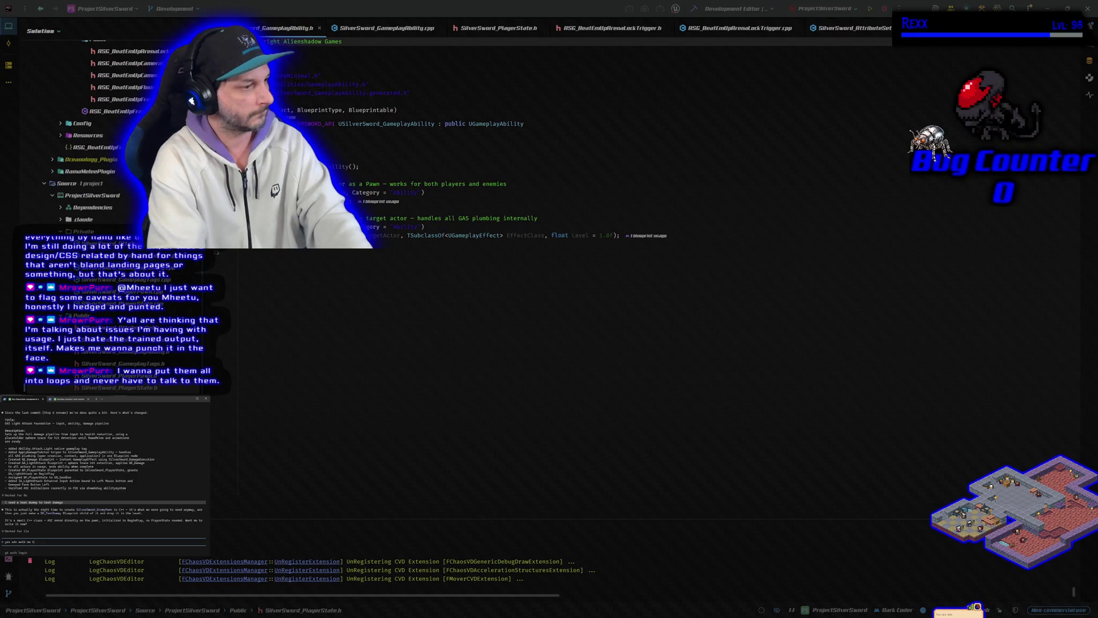
key(Return)
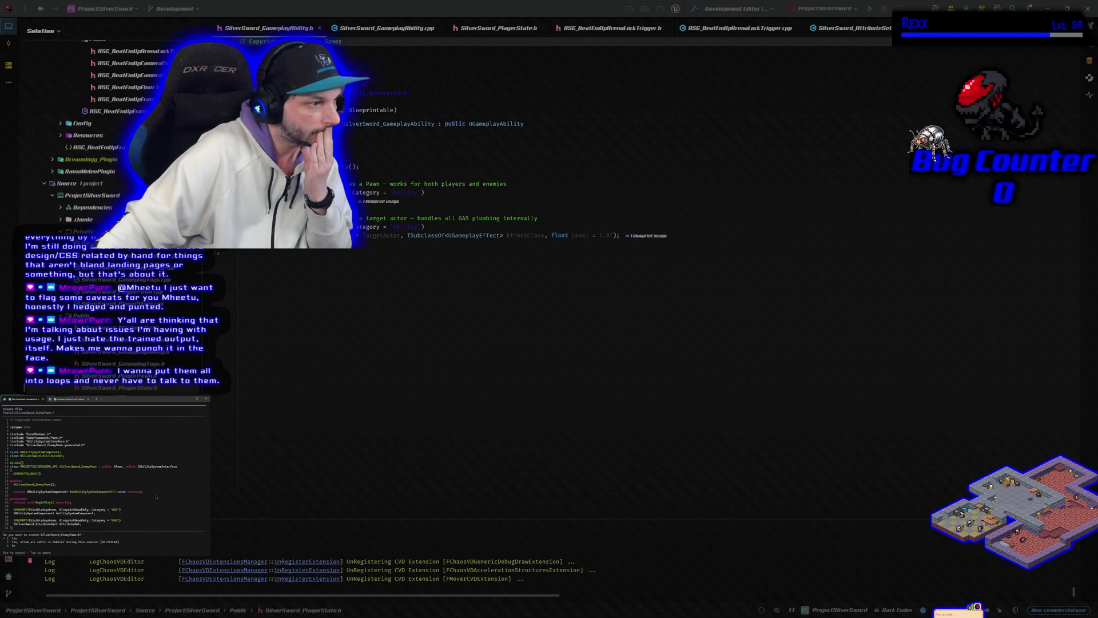
Approve creation of SilverSword_EnemyPawn.h and SilverSword_EnemyPawn.cpp
key(Return)
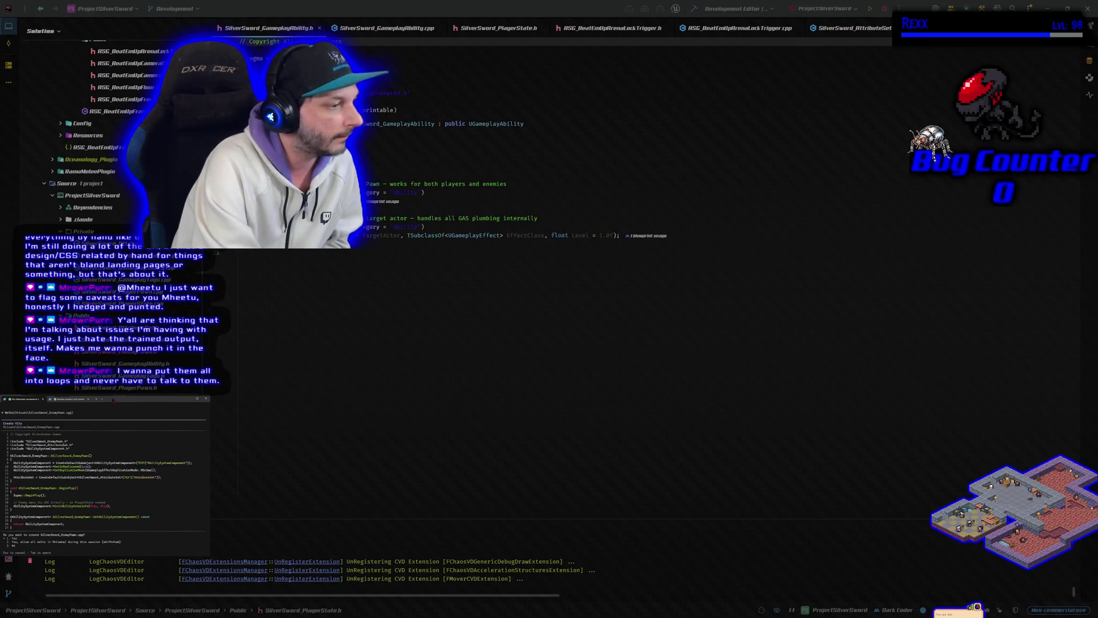
key(Return)
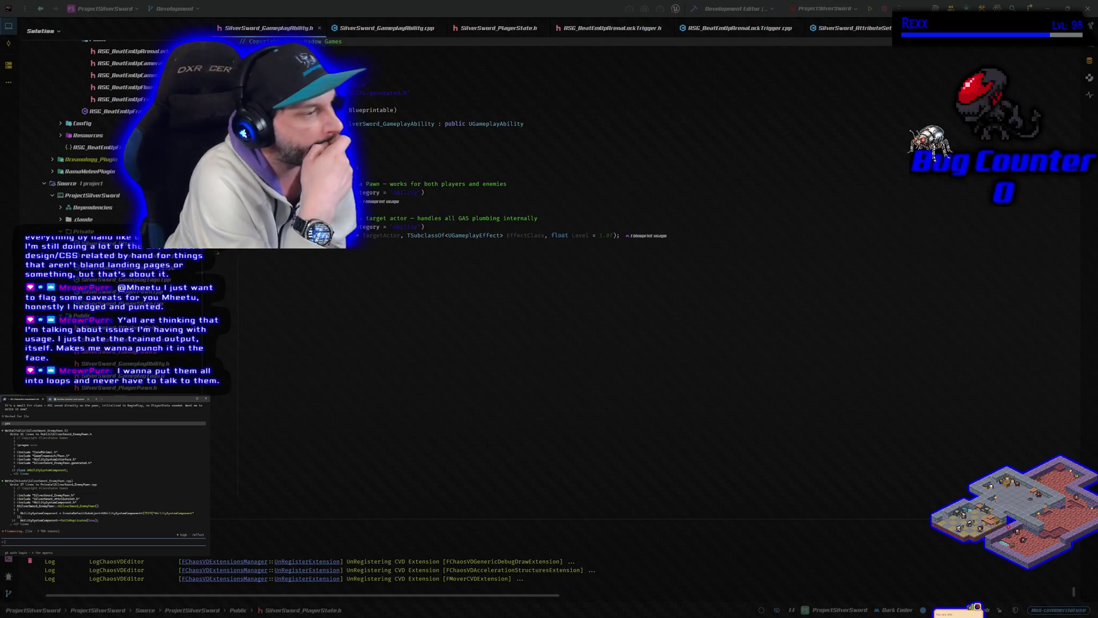